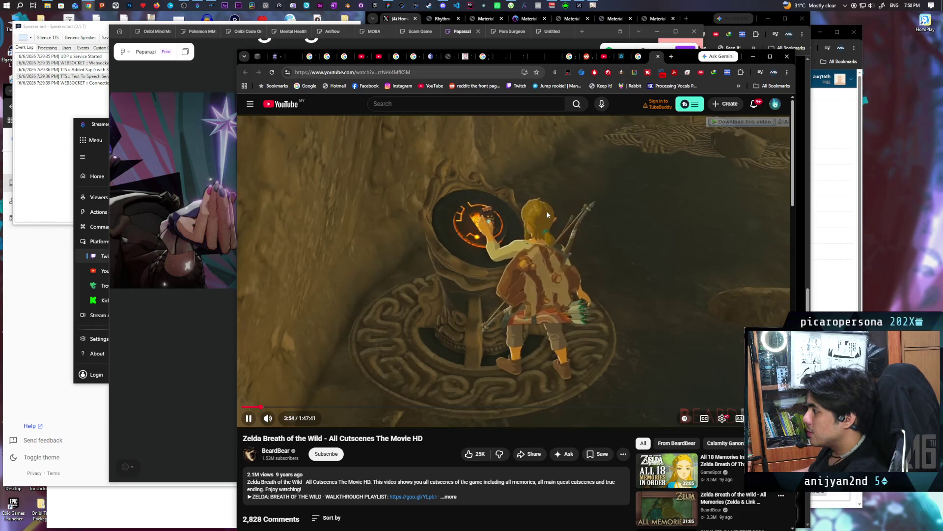
Step: Pause the Zelda cutscenes video and switch to the Genshin Impact game
left_click(552, 238)
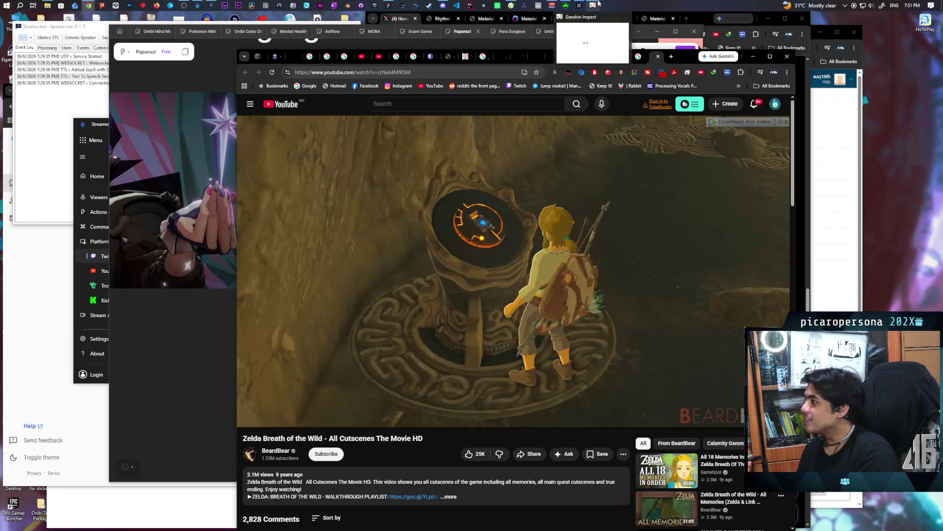
left_click(601, 39)
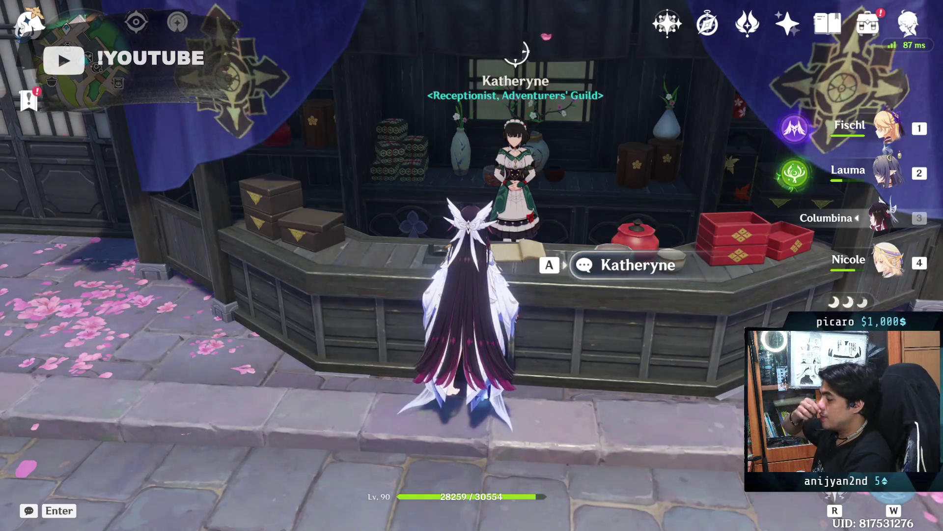
Step: Walk the character from the guild counter, cast the elemental skill, open the Paimon menu, then Alt+Tab out
key("a")
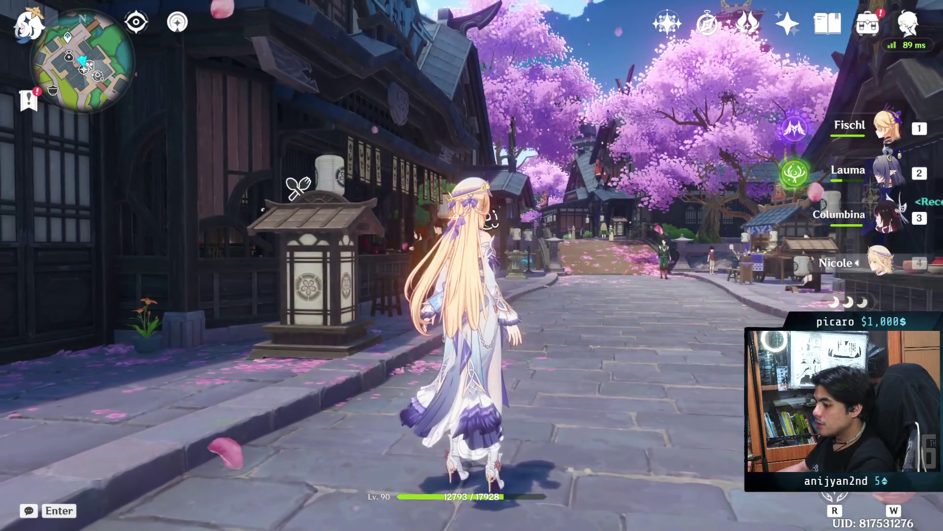
key("r")
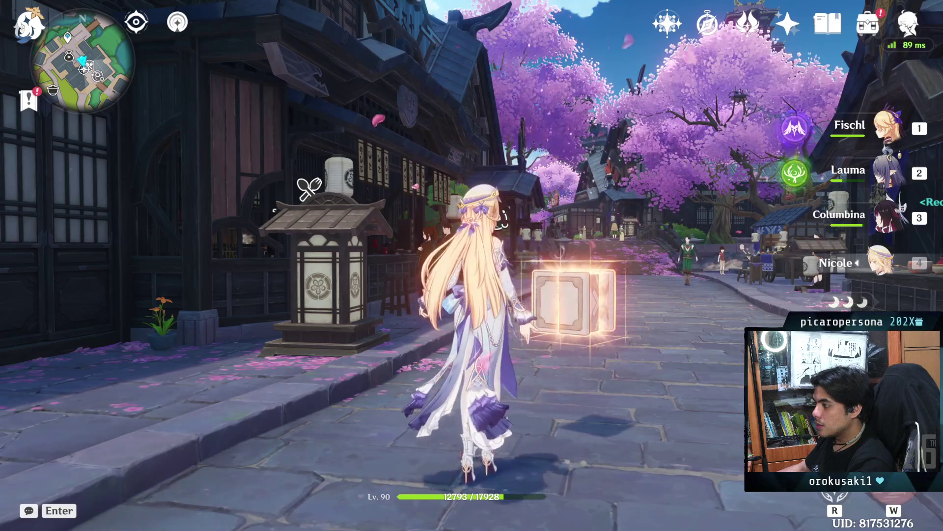
key("Escape")
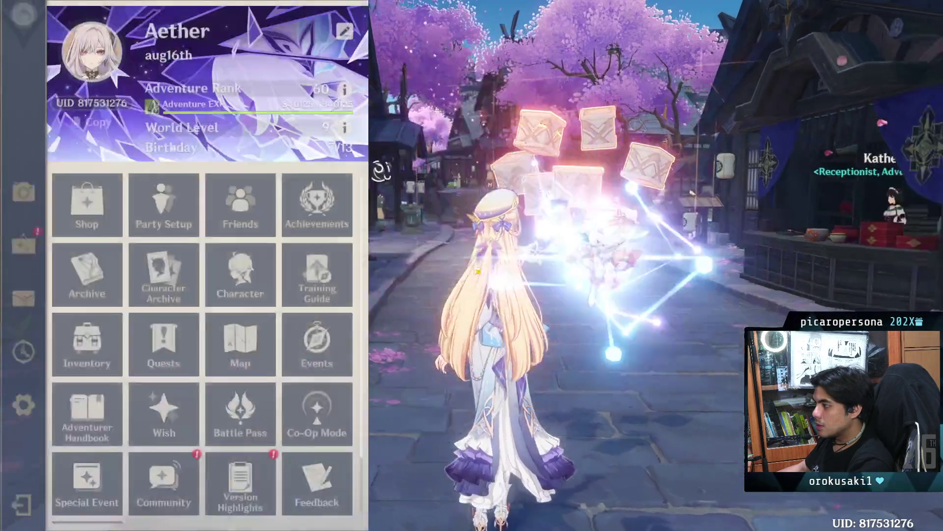
key("alt+Tab")
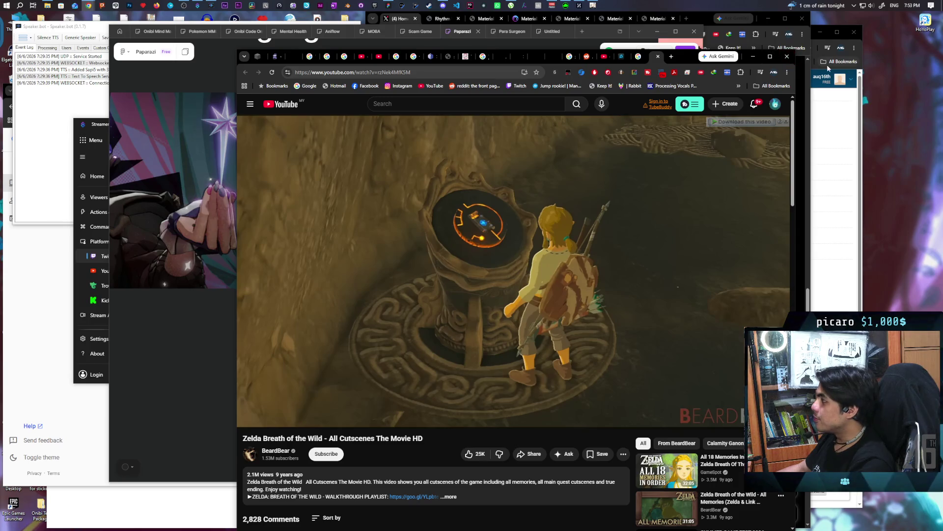
Step: Bring the Paparazi whiteboard with the Zelda artwork in front of the YouTube window
mouse_move(596, 6)
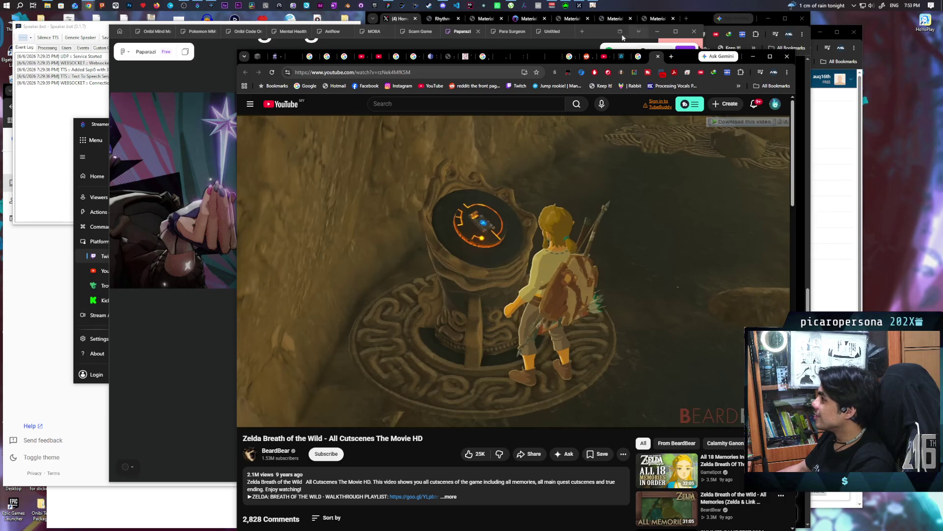
left_click(388, 6)
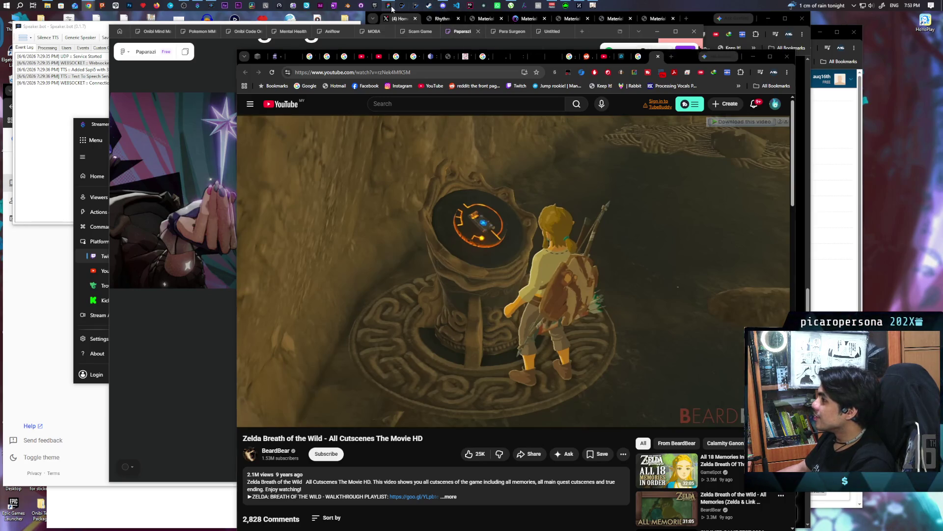
scroll(442, 236, "right", 5)
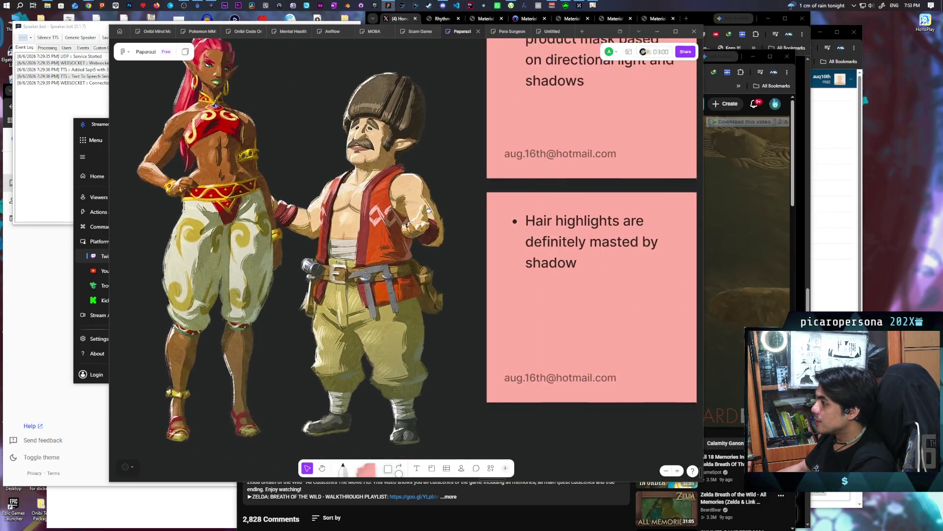
Step: Correct 'masted' to 'masked' in the lower pink hair-highlights note
left_click(555, 267)
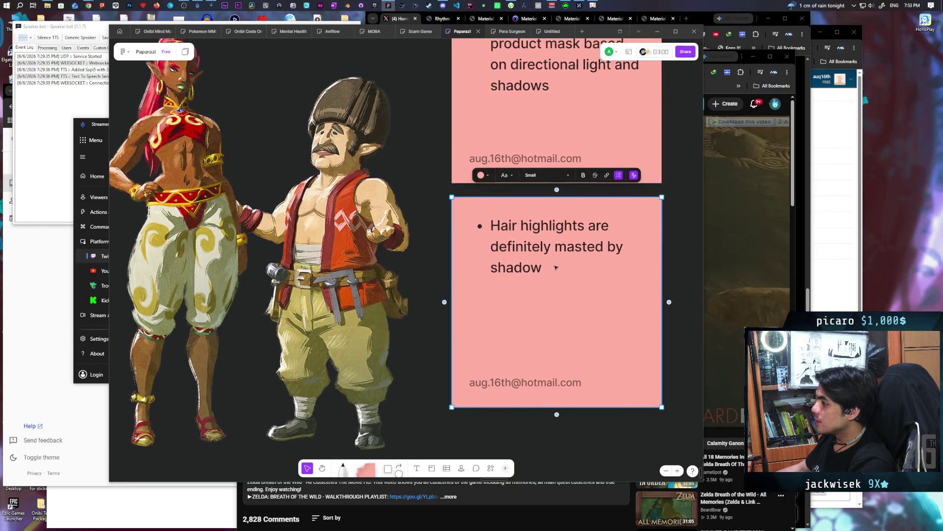
left_click(588, 247)
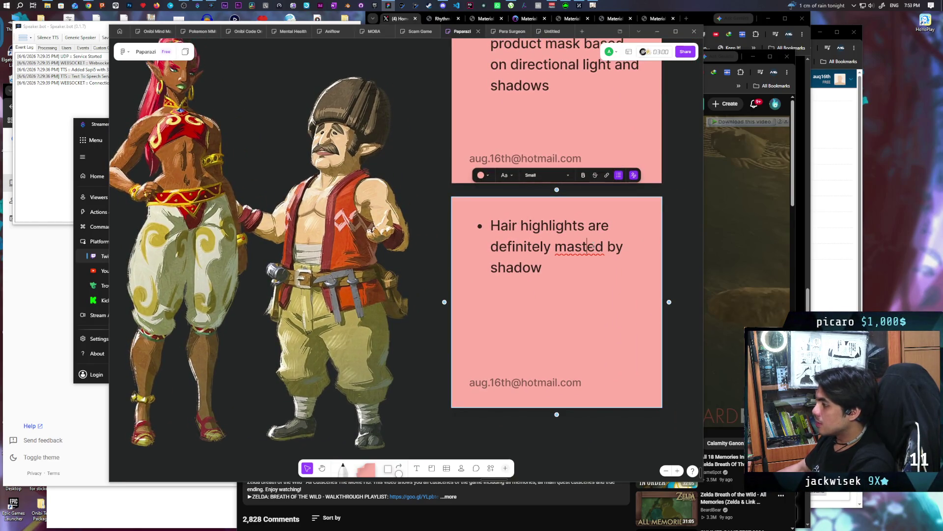
key("BackSpace")
type("k")
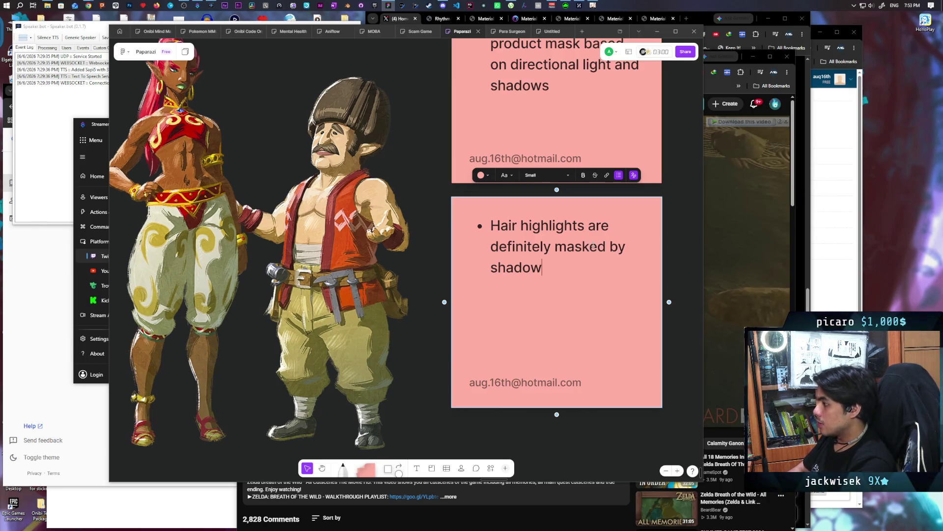
Step: Append '. probably simplest way is just a dot product towards the light vector.' to the note
key("Down")
type(". probably ")
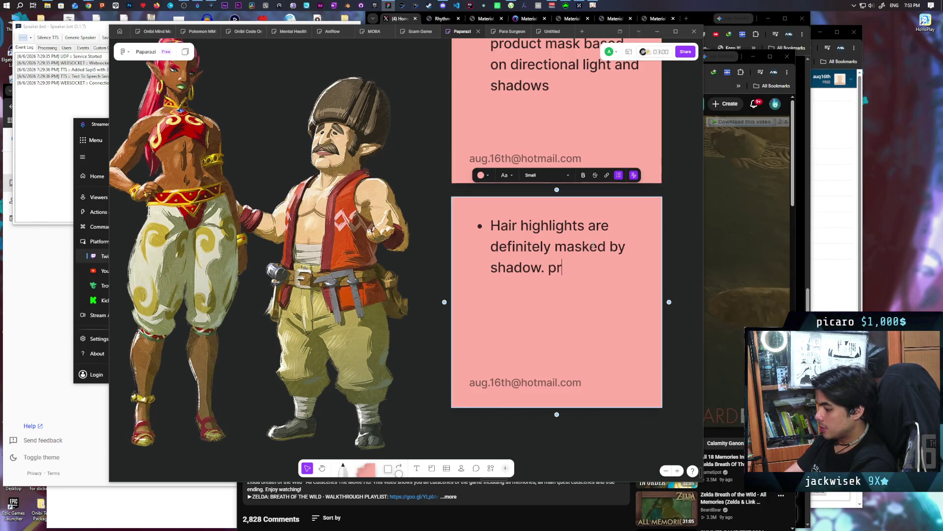
type("sim")
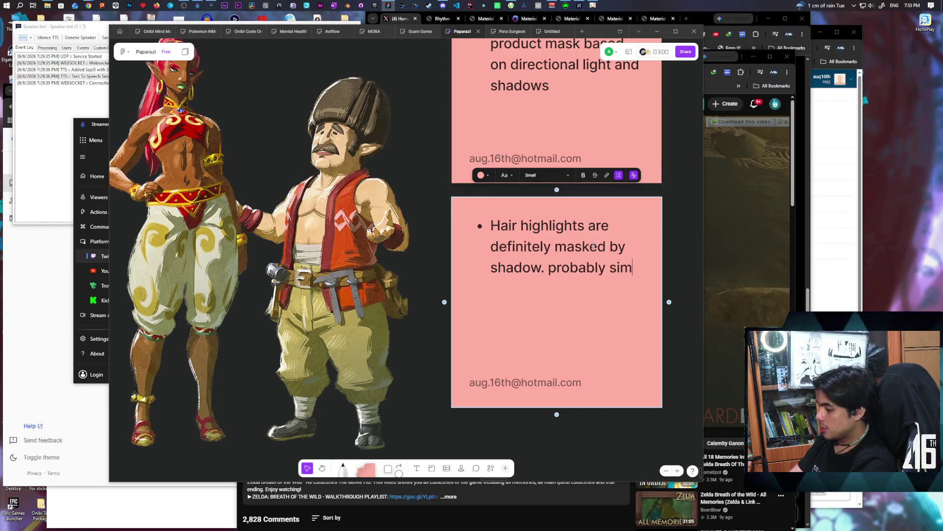
type("plest way is just a")
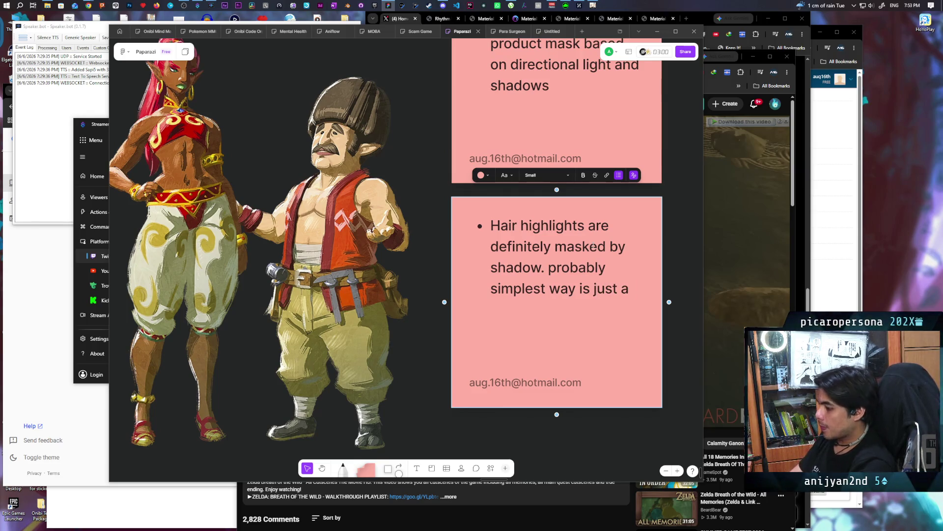
type(" d")
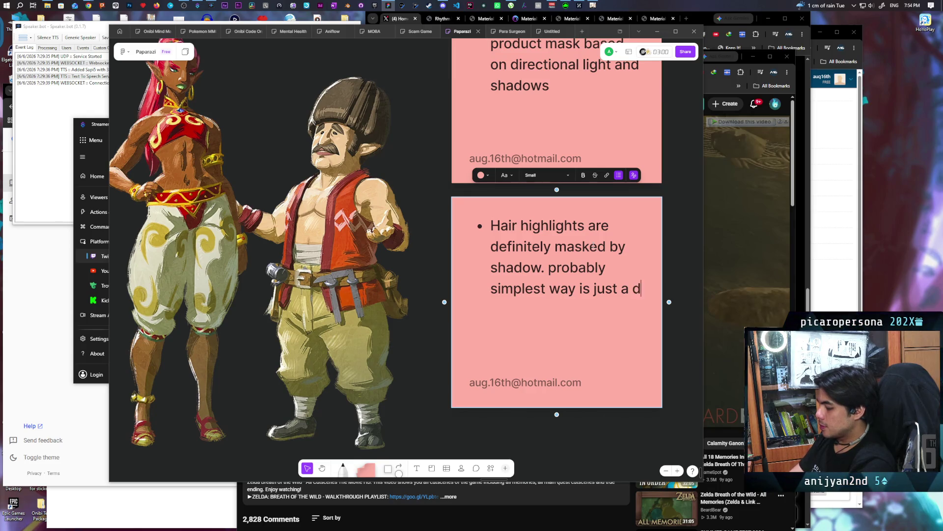
type("ot pro")
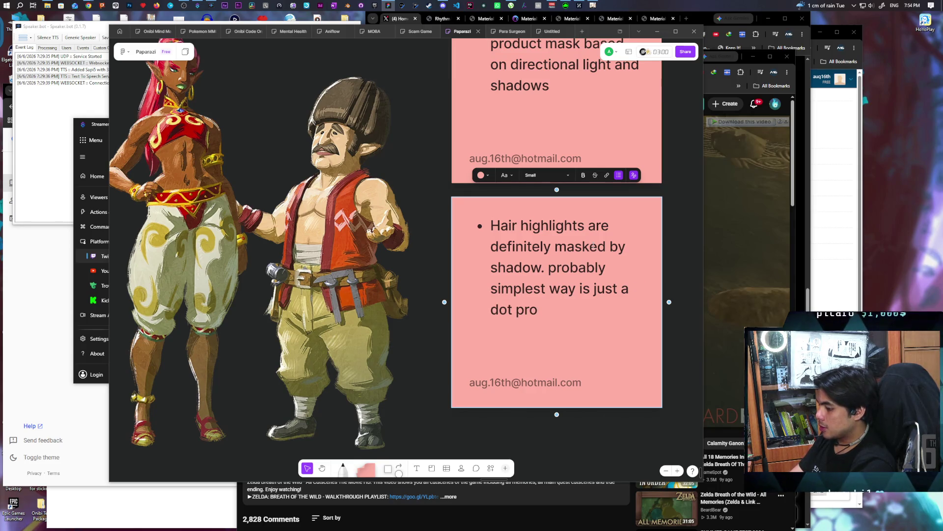
type("duct ")
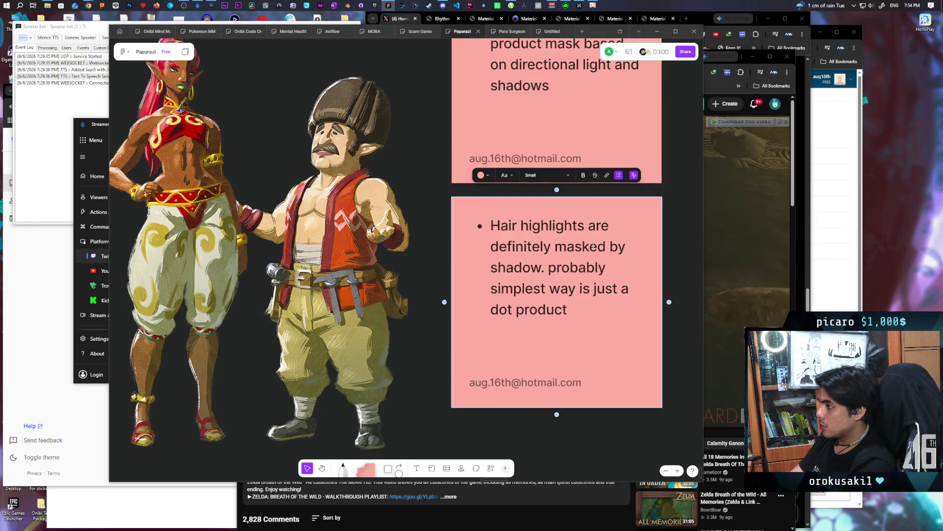
type("do")
key("BackSpace")
key("BackSpace")
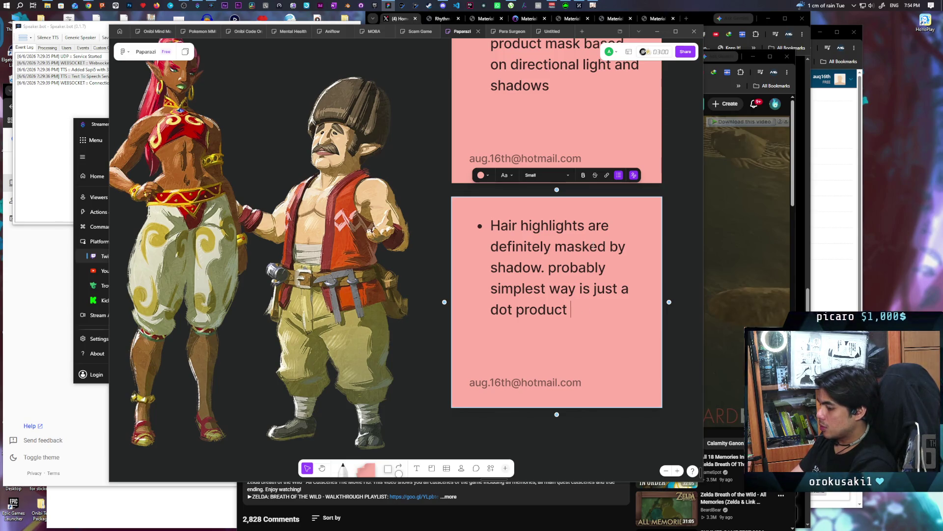
type("towa")
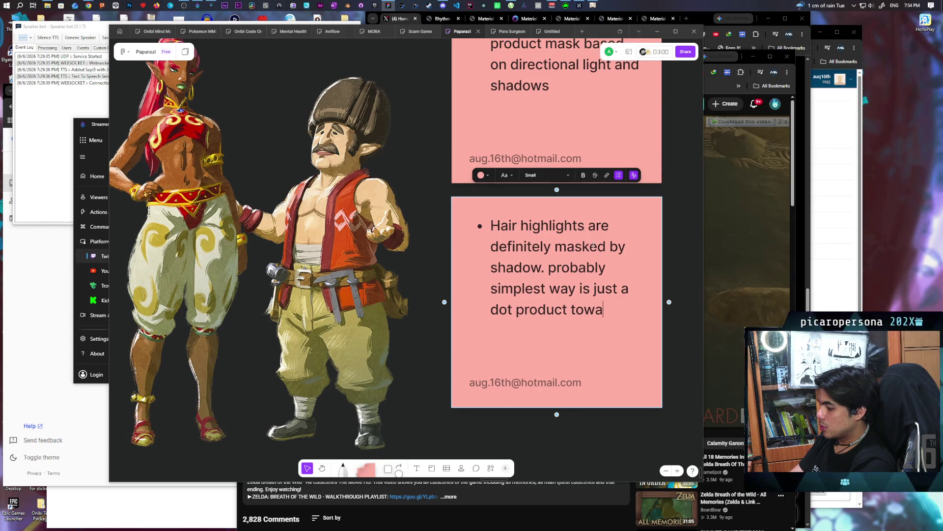
type("rds the")
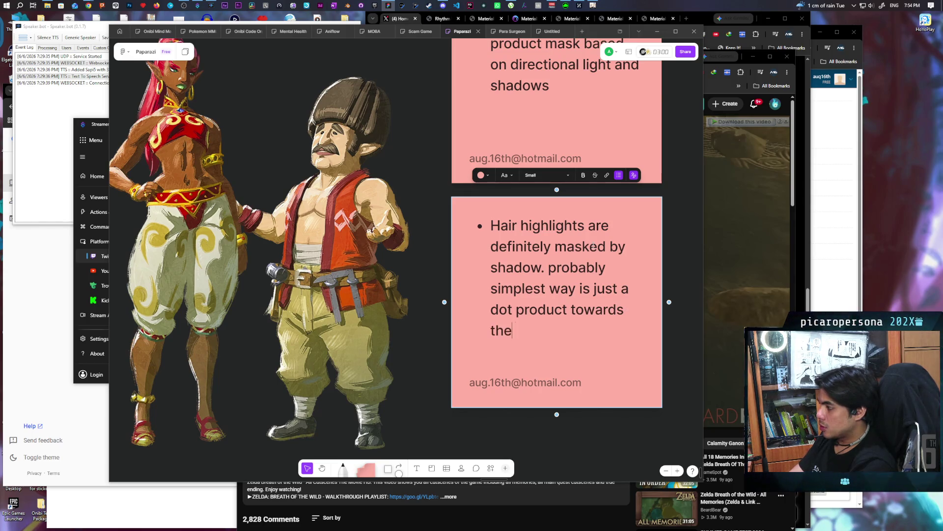
type(" light ve")
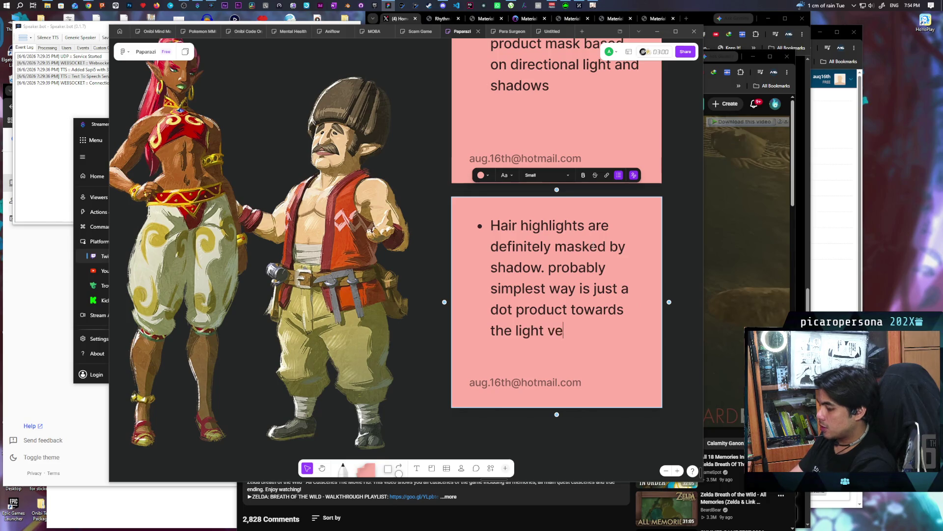
type("ctor.")
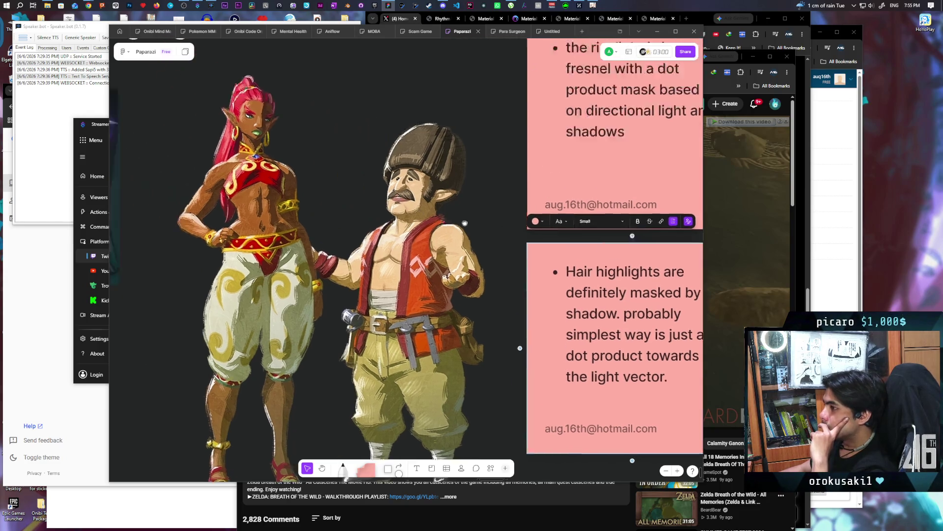
scroll(426, 119, "up", 5)
scroll(438, 282, "up", 1)
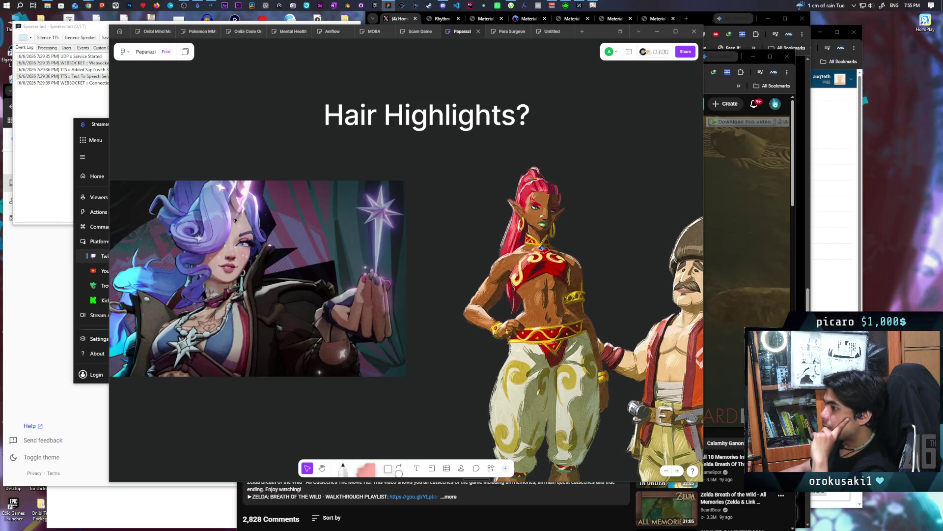
scroll(490, 257, "right", 6)
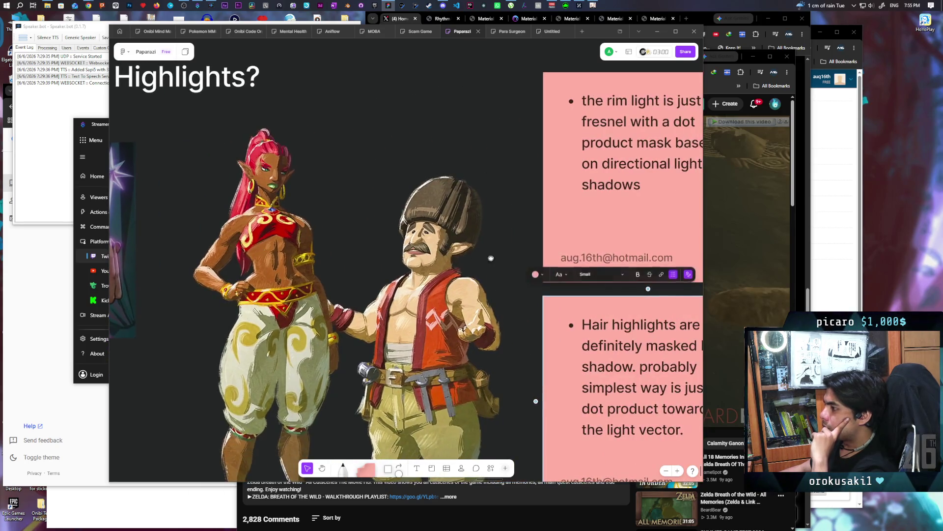
scroll(491, 258, "right", 5)
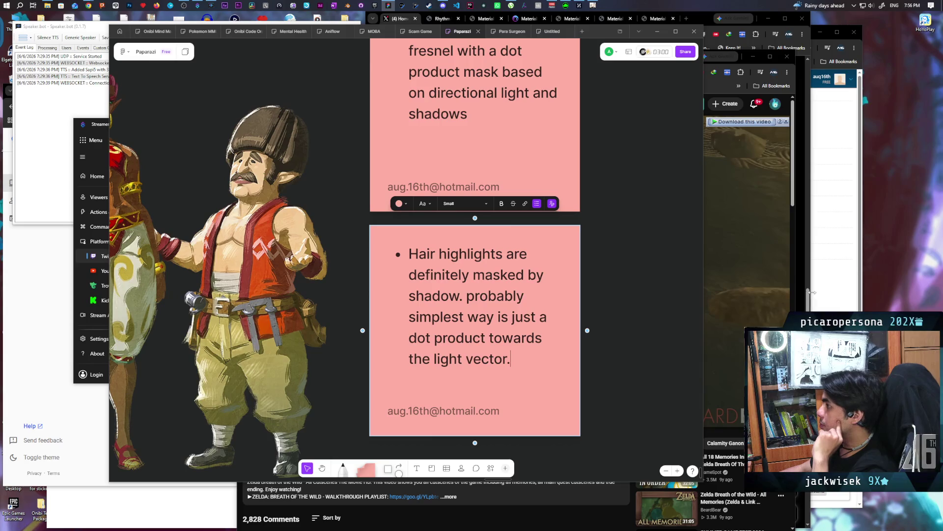
left_click(807, 308)
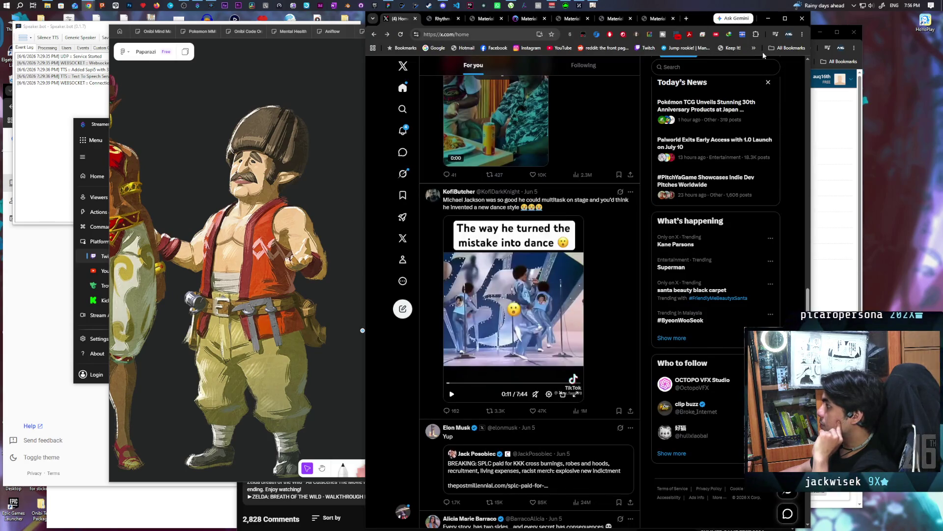
Step: Load Gemini from 'gemini' in a new Chrome tab, then return to the whiteboard
left_click(768, 19)
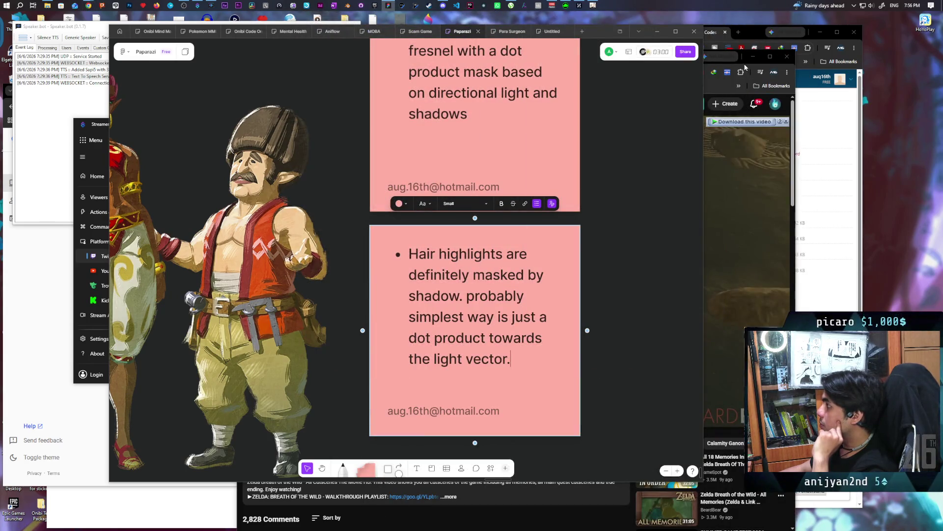
left_click(792, 111)
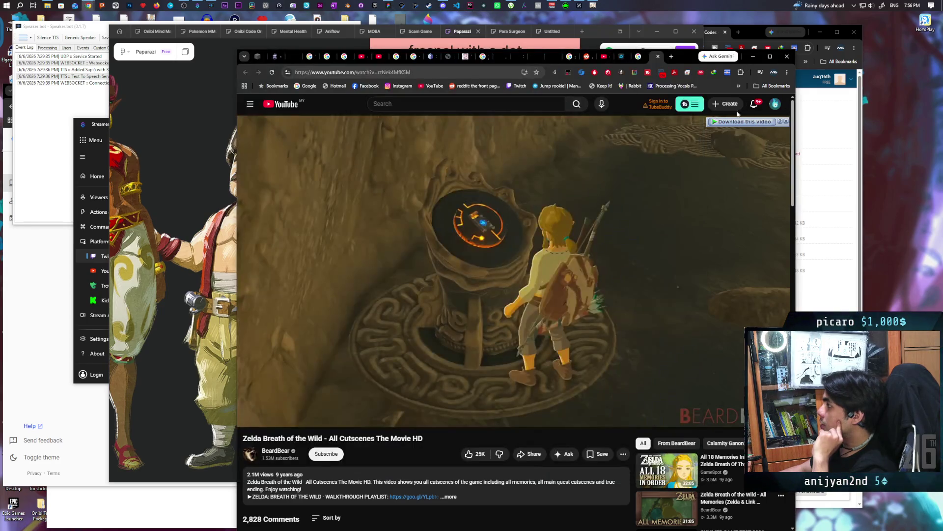
left_click(671, 57)
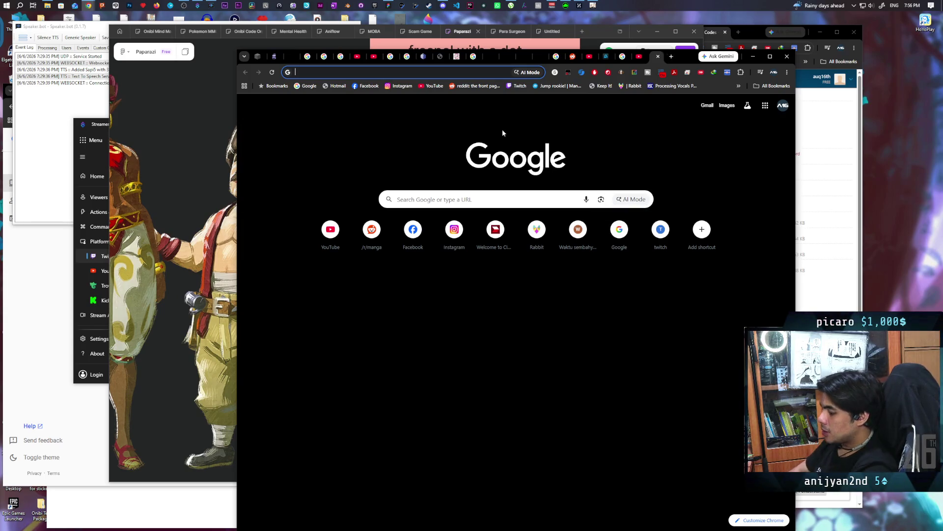
type("ge")
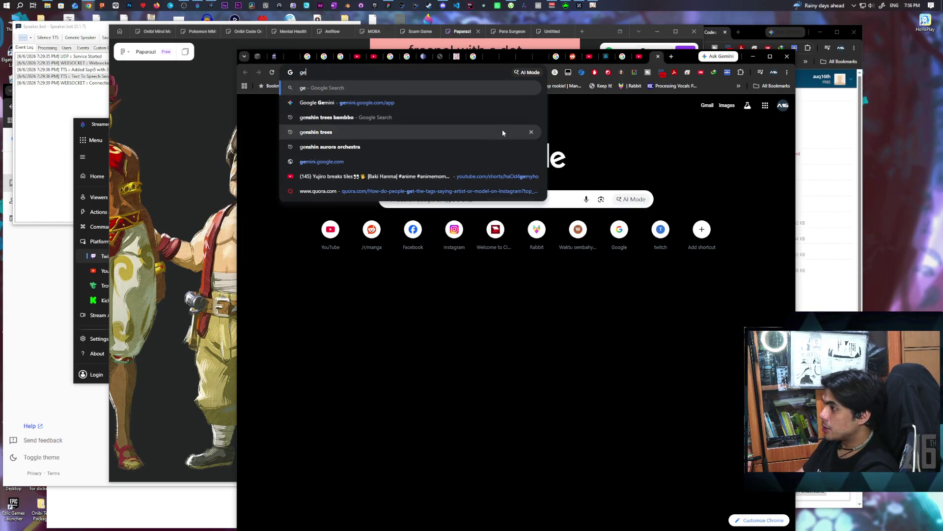
type("mini")
key("Return")
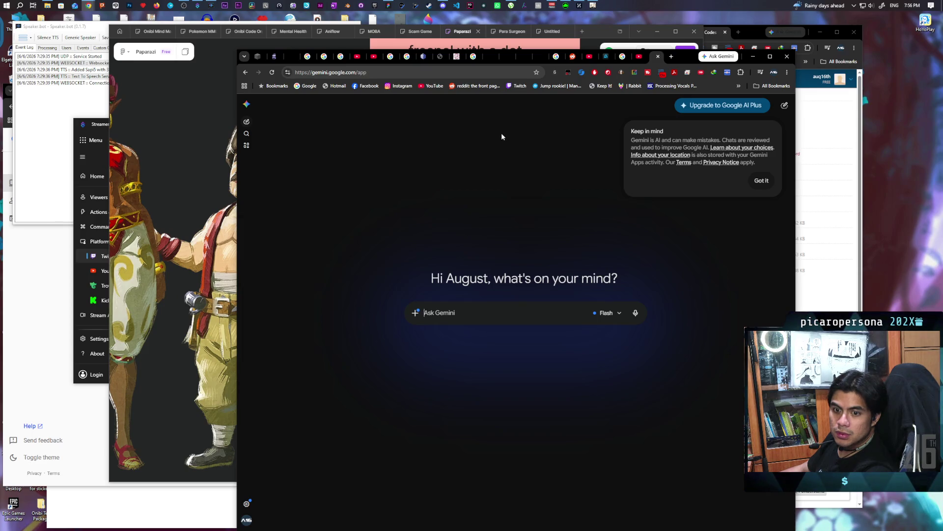
key("alt+Tab")
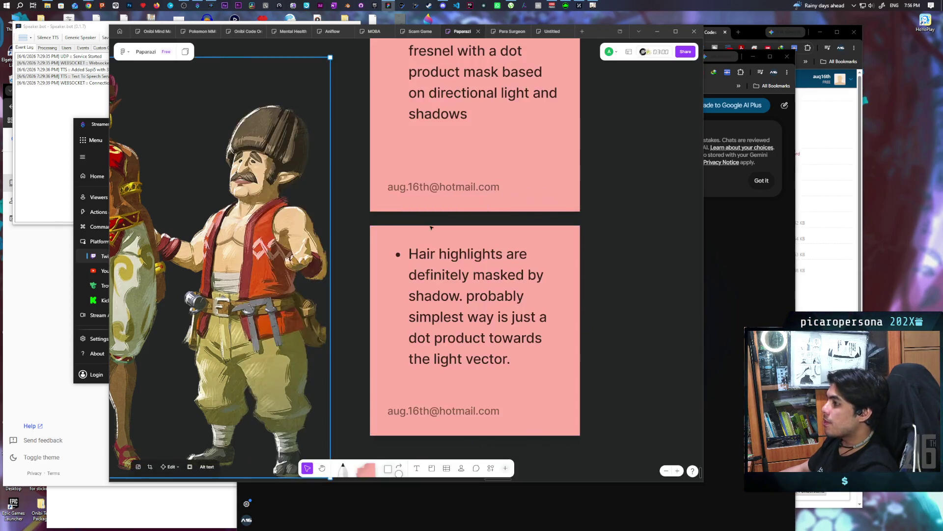
Step: Place a circle right of the notes with no fill and a white outline
scroll(459, 202, "down", 5)
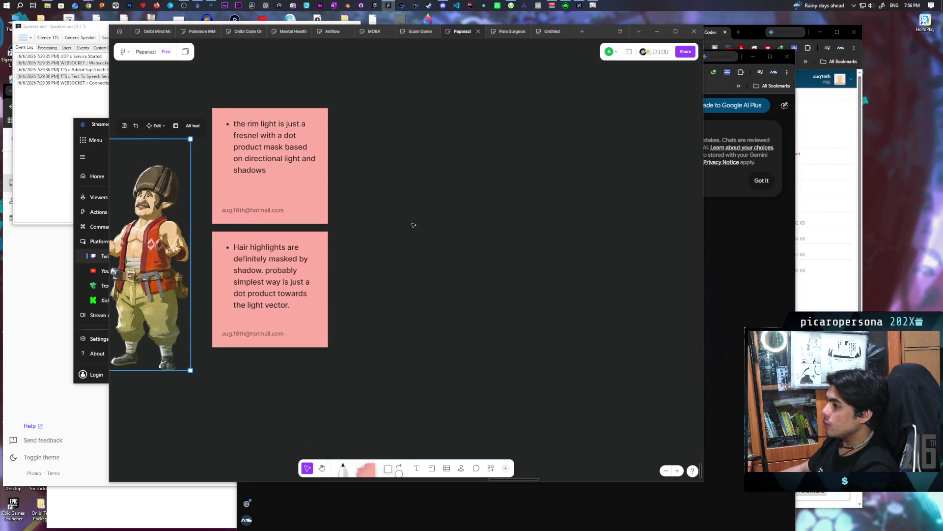
scroll(413, 225, "up", 2)
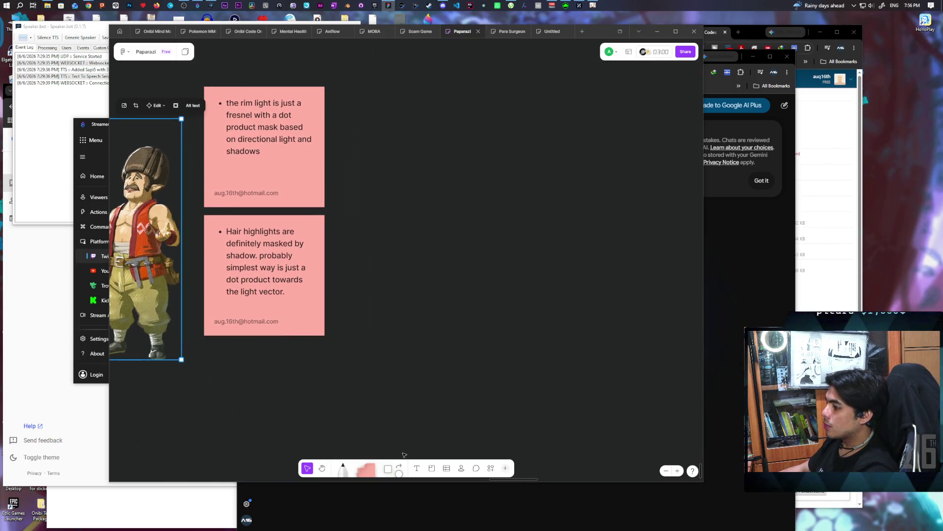
left_click(389, 468)
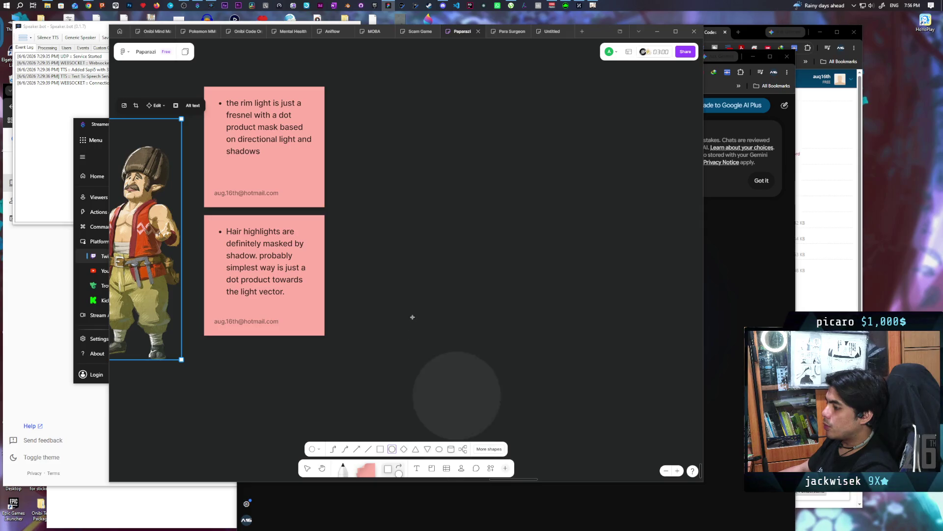
left_click(410, 211)
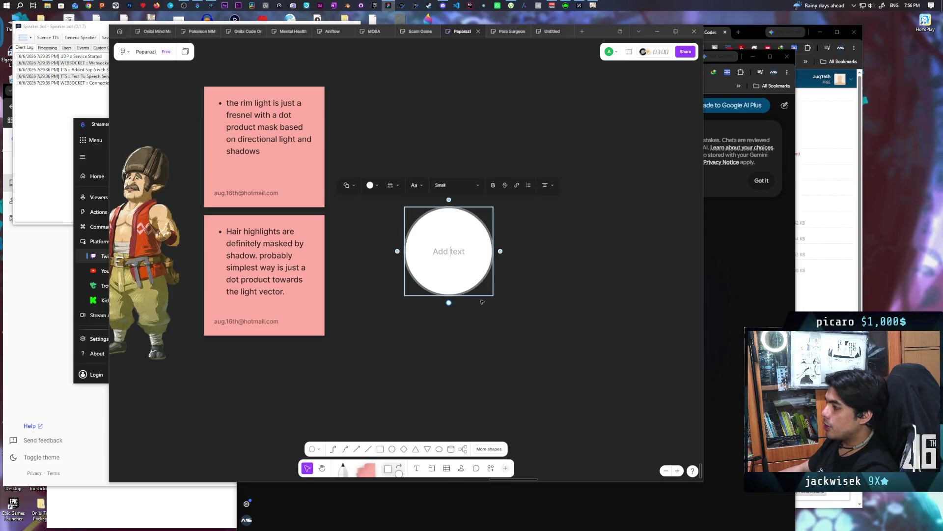
left_click(376, 186)
left_click(381, 136)
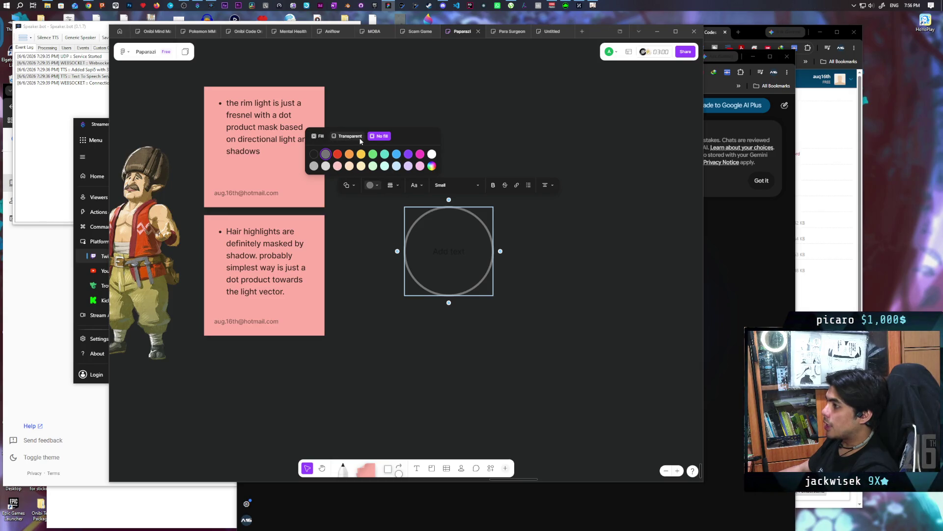
left_click(432, 154)
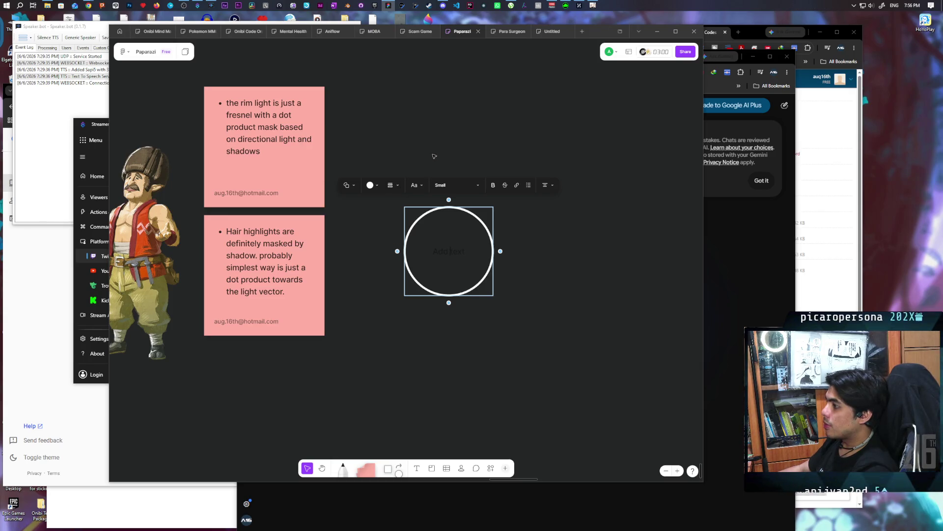
left_click(582, 313)
Step: Add a white-filled circle and shrink it into a small disc inside the ring's upper-left
scroll(445, 294, "up", 5)
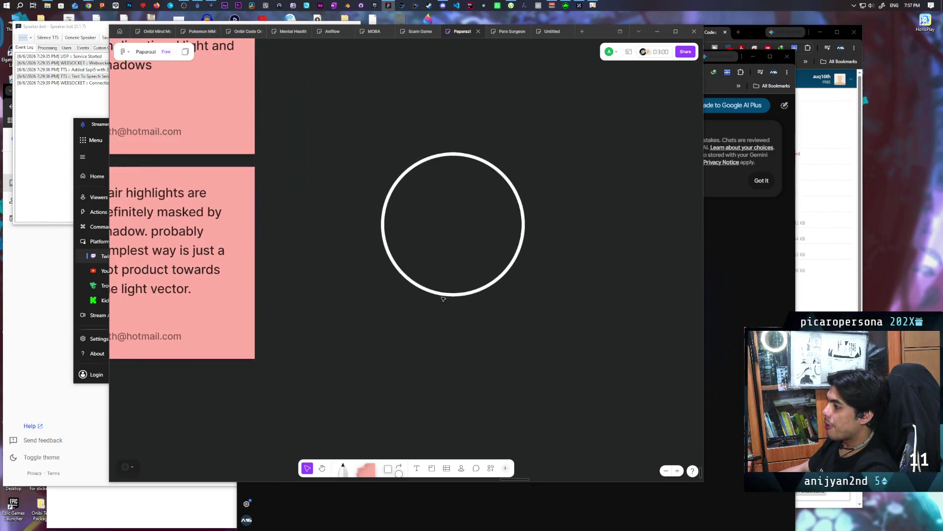
left_click_drag(398, 475, 546, 341)
left_click(475, 247)
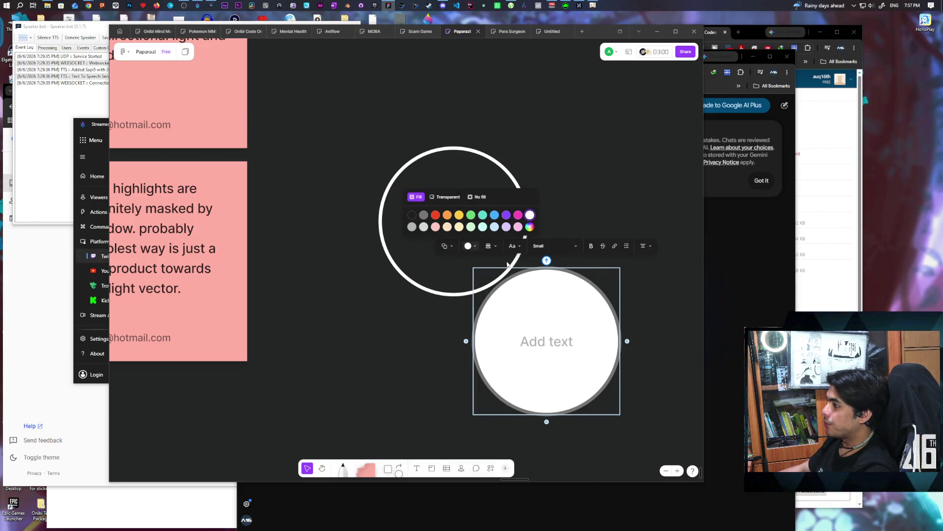
left_click(575, 375)
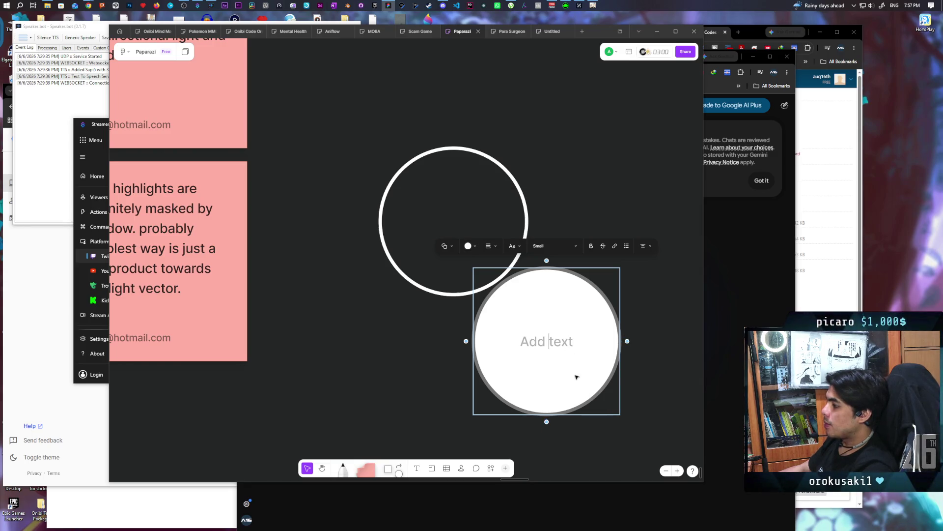
left_click(664, 364)
left_click(592, 290)
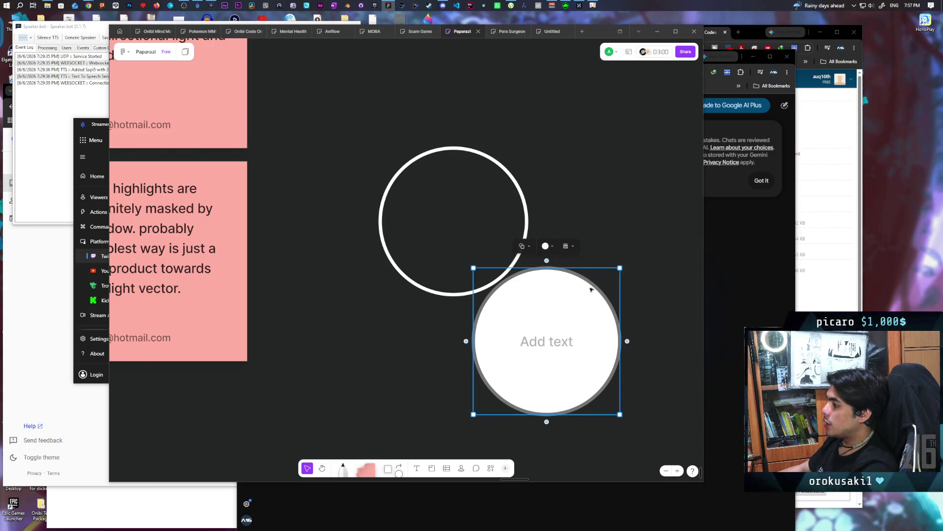
mouse_move(619, 267)
left_mouse_down()
mouse_move(509, 372)
mouse_move(418, 259)
mouse_move(421, 183)
mouse_move(419, 194)
left_mouse_up()
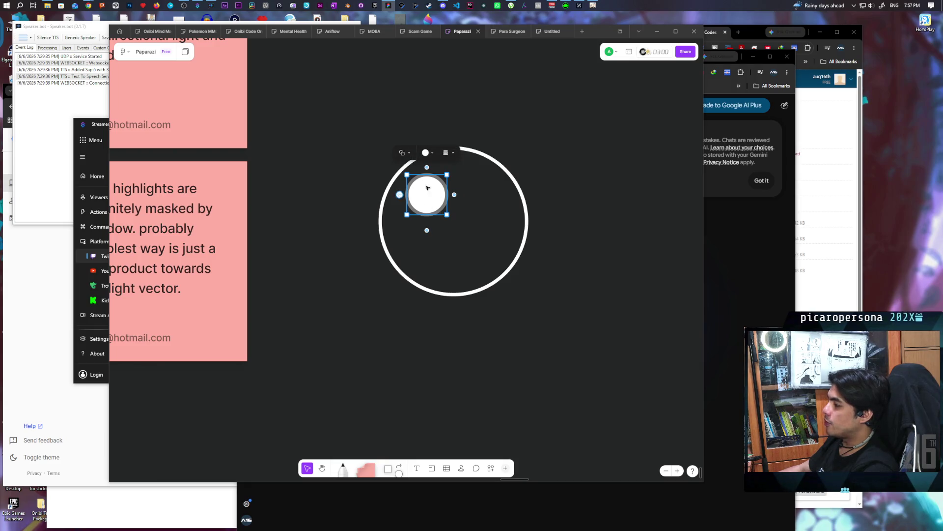
left_click(523, 118)
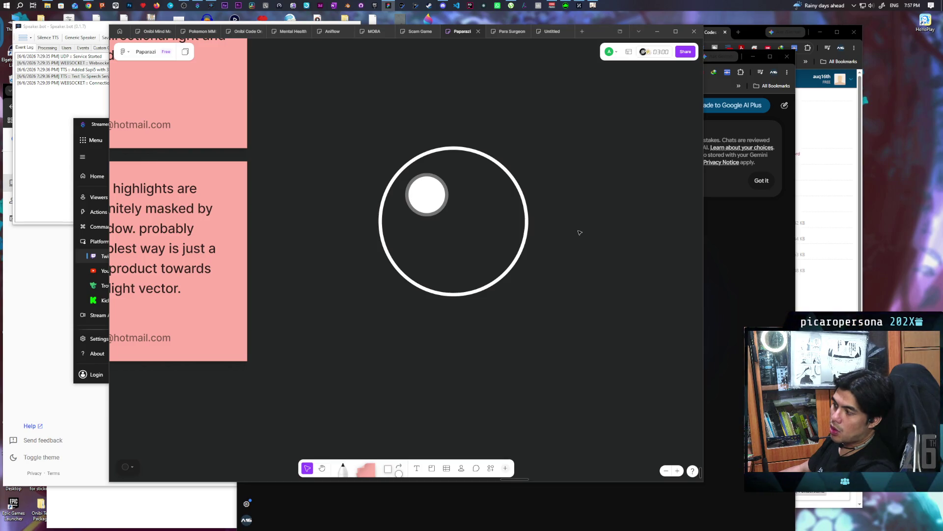
Step: Duplicate the ring and disc to the right, then delete the copy's inner disc
mouse_move(579, 233)
left_mouse_down()
mouse_move(546, 269)
mouse_move(474, 247)
mouse_move(468, 256)
left_mouse_up()
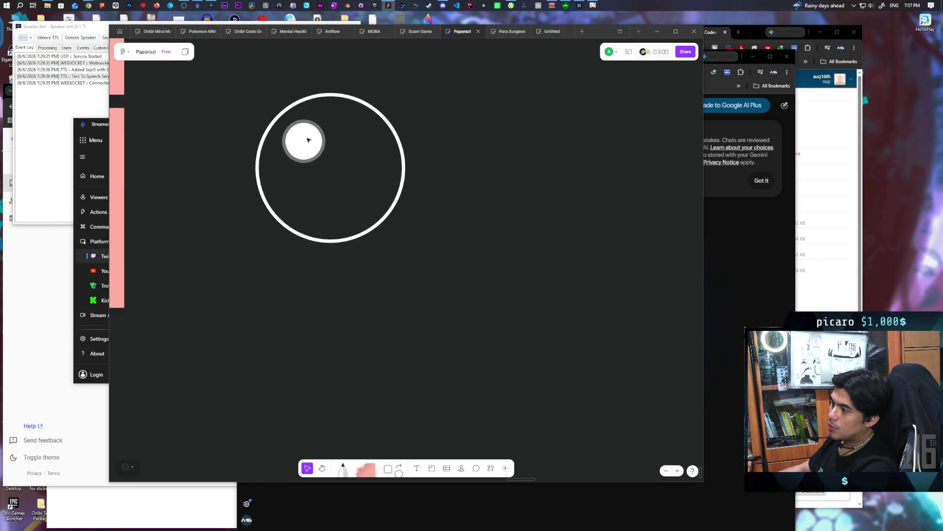
left_click(308, 140)
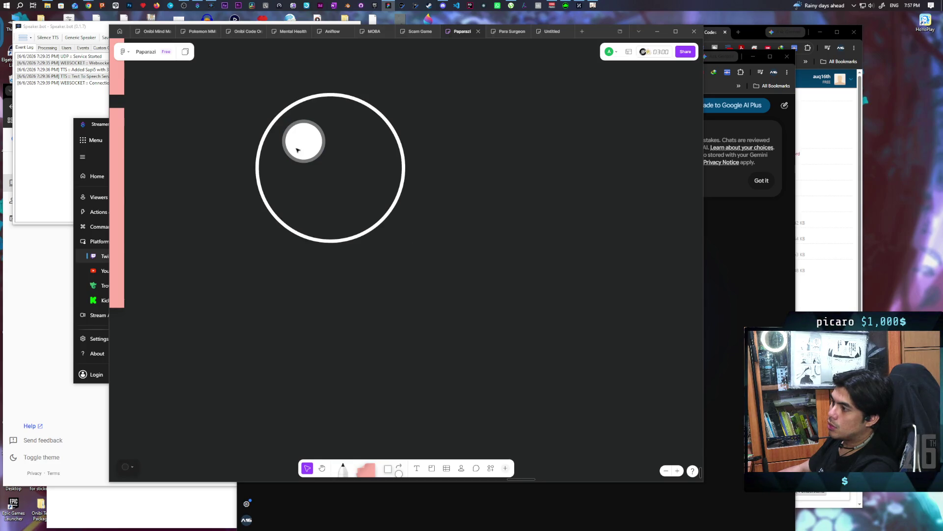
left_click(301, 140)
left_click(353, 100, "shift")
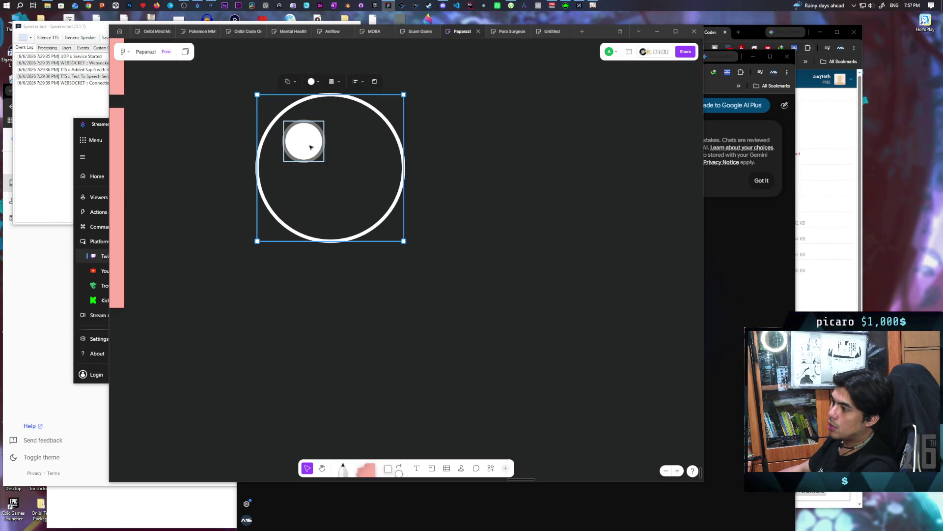
key("super")
key("super")
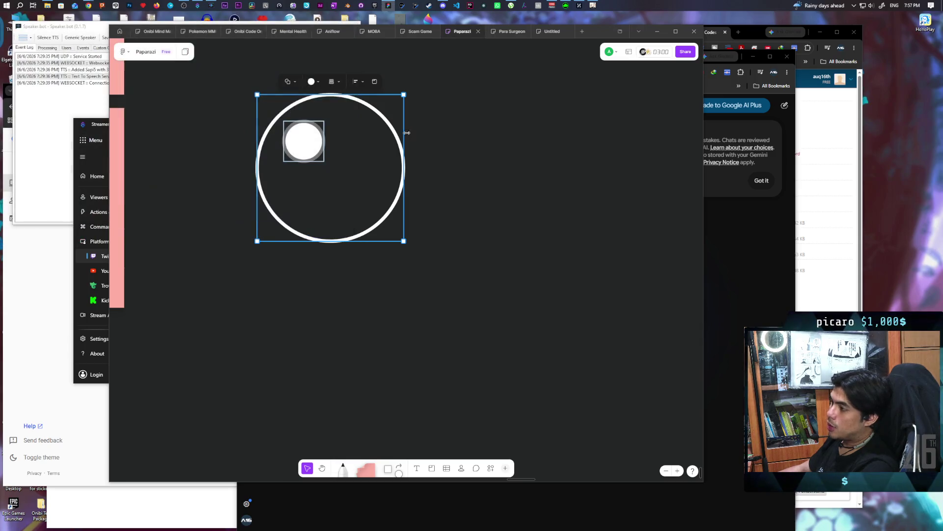
left_click_drag(303, 145, 520, 150, "alt")
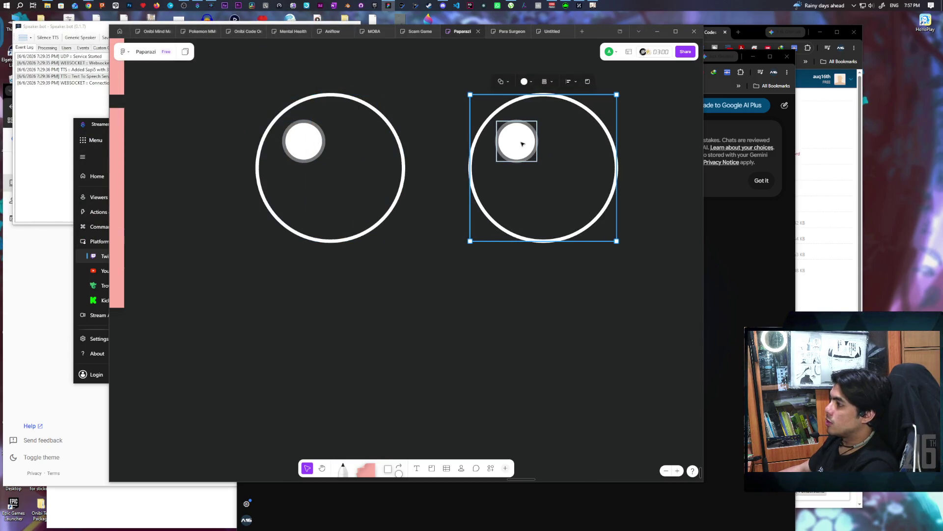
left_click(519, 147)
key("Delete")
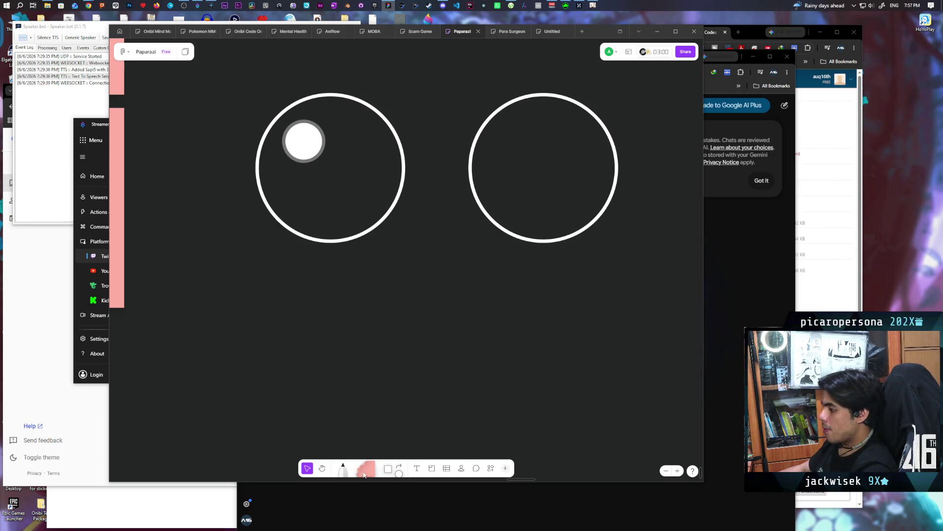
left_click(345, 468)
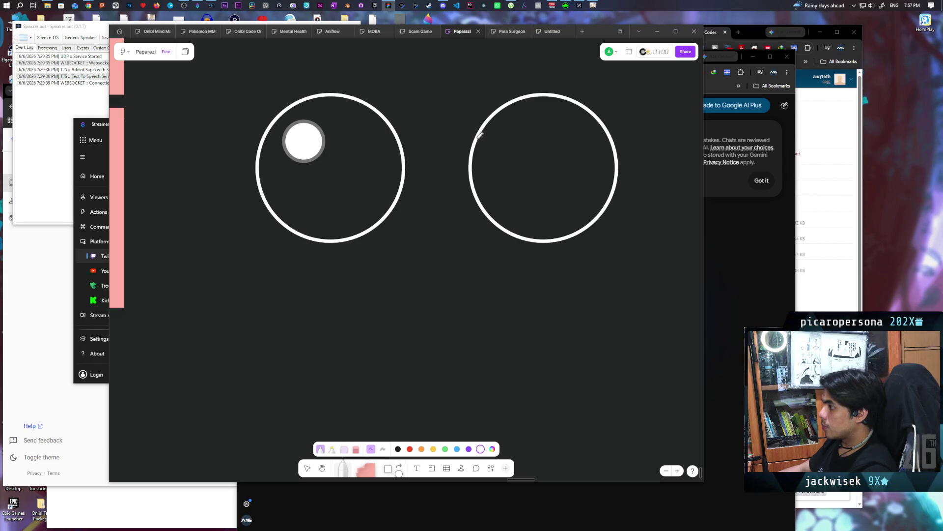
Step: Draw a curved line in the right circle running from its top edge to its bottom
left_click_drag(480, 145, 548, 132)
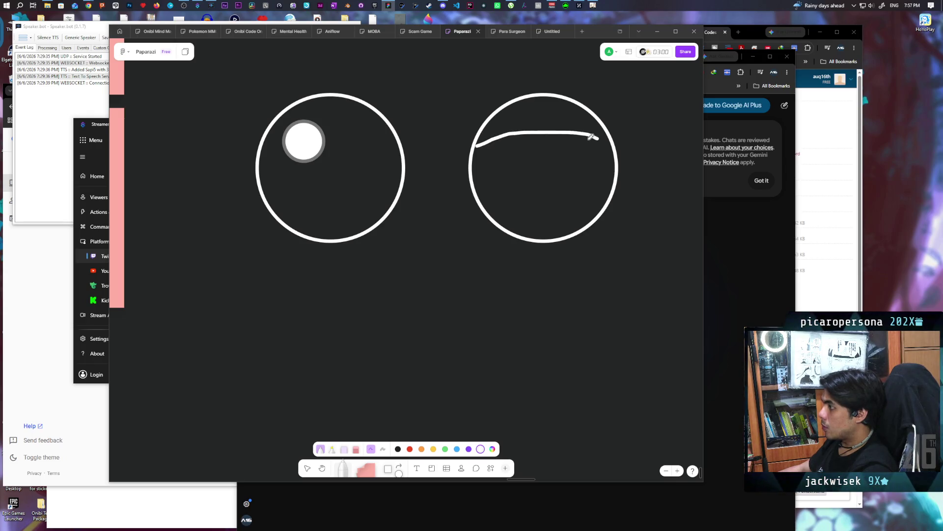
key("ctrl+z")
left_click_drag(474, 154, 521, 129)
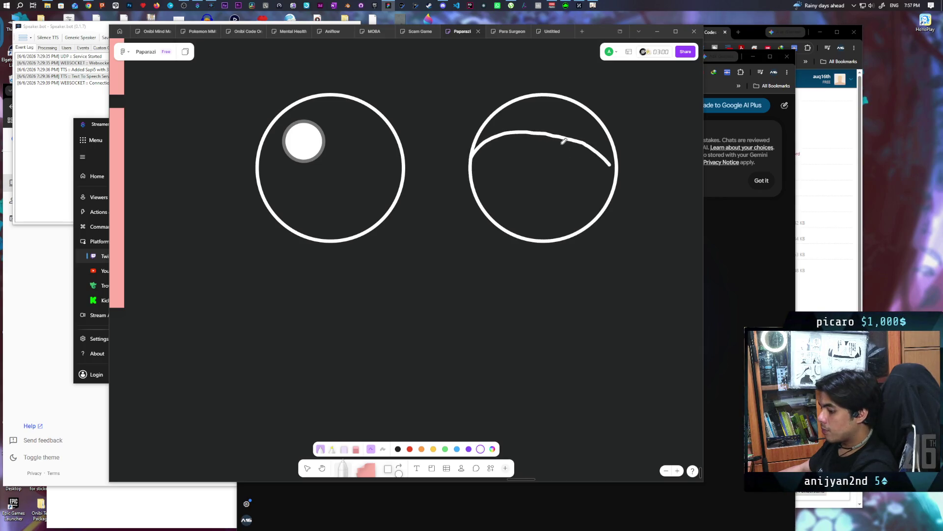
key("ctrl+z")
left_click_drag(540, 132, 618, 153)
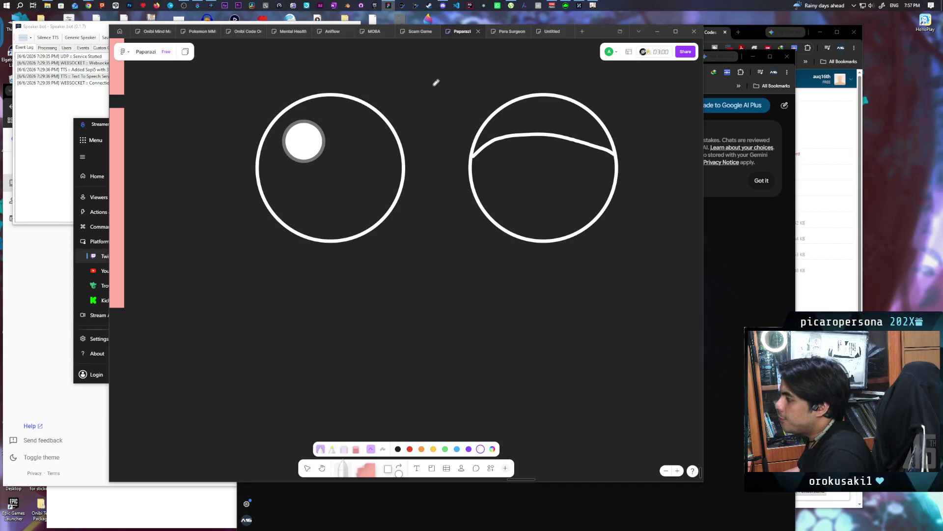
left_click_drag(424, 57, 461, 89)
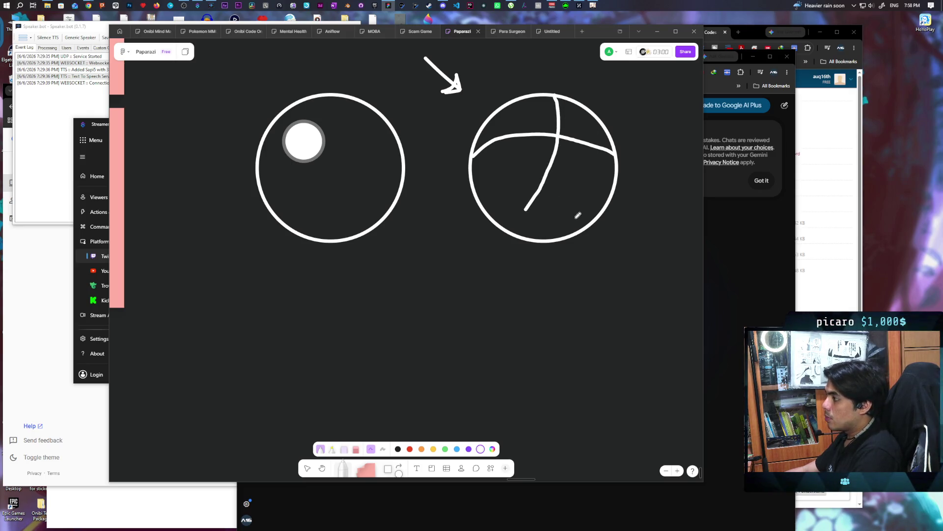
key("ctrl+z")
mouse_move(582, 159)
left_mouse_down()
mouse_move(558, 213)
mouse_move(521, 237)
left_mouse_up()
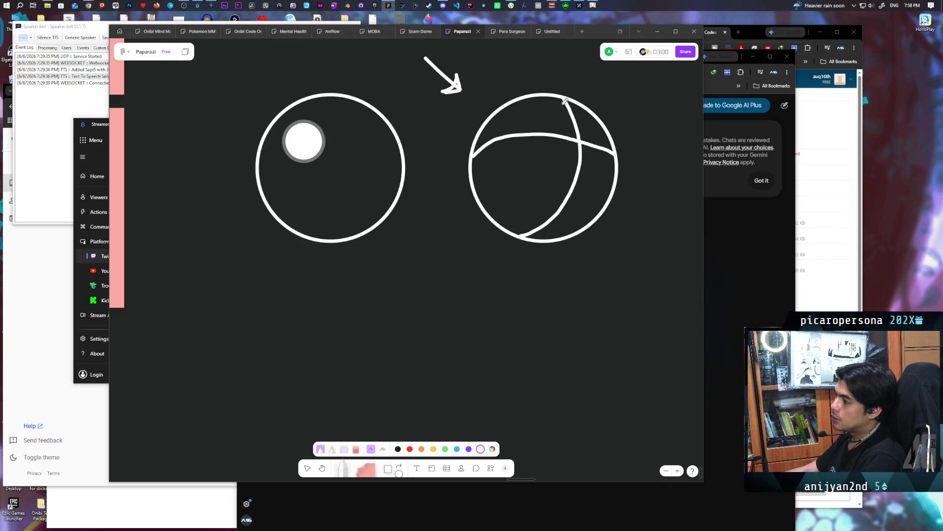
Step: Draw a small down arrow pointing at the right circle's top
mouse_move(593, 4)
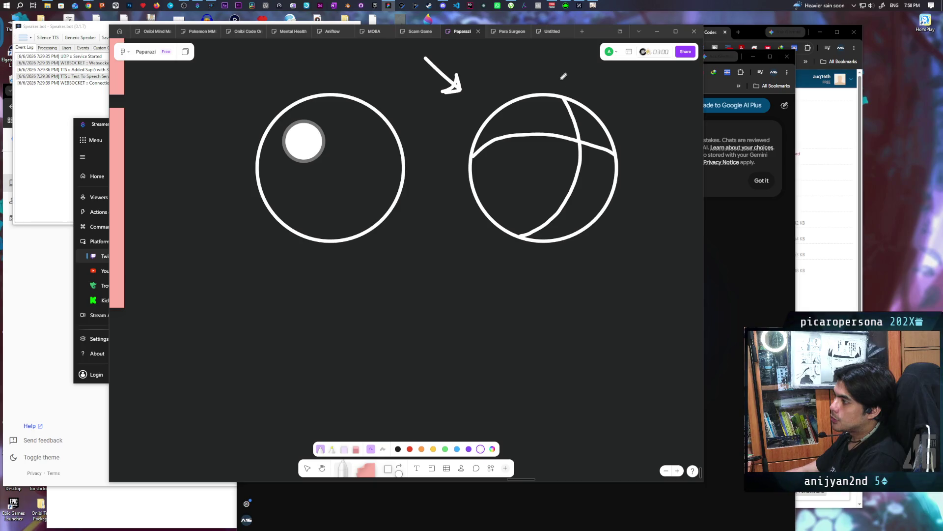
scroll(587, 95, "up", 3)
mouse_move(537, 154)
left_mouse_down()
mouse_move(533, 176)
mouse_move(543, 168)
left_mouse_up()
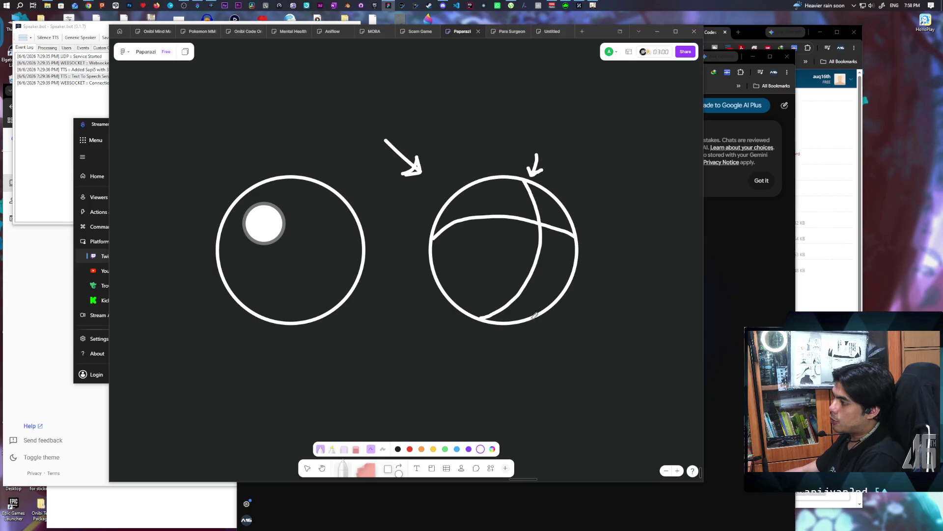
Step: Add a white text label 'edge of forward dot product' above the right circle
key("t")
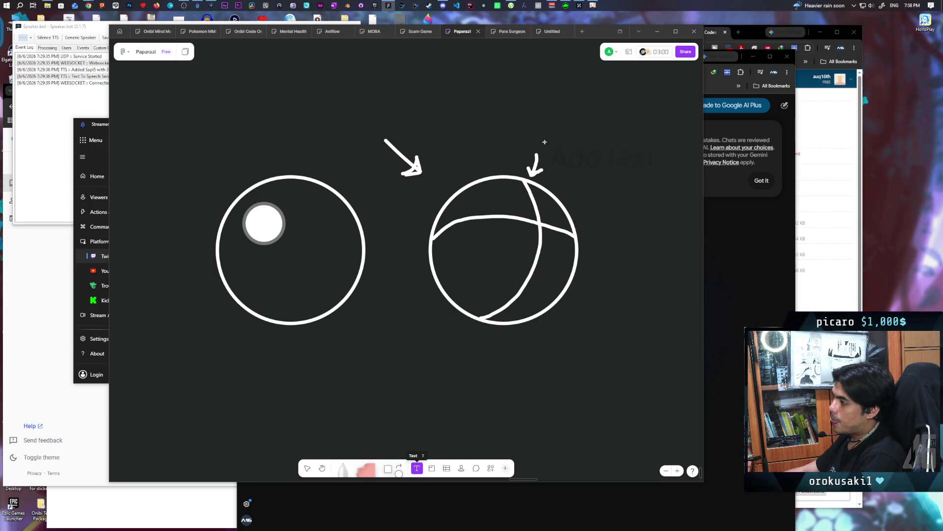
left_click(543, 144)
left_click(515, 124)
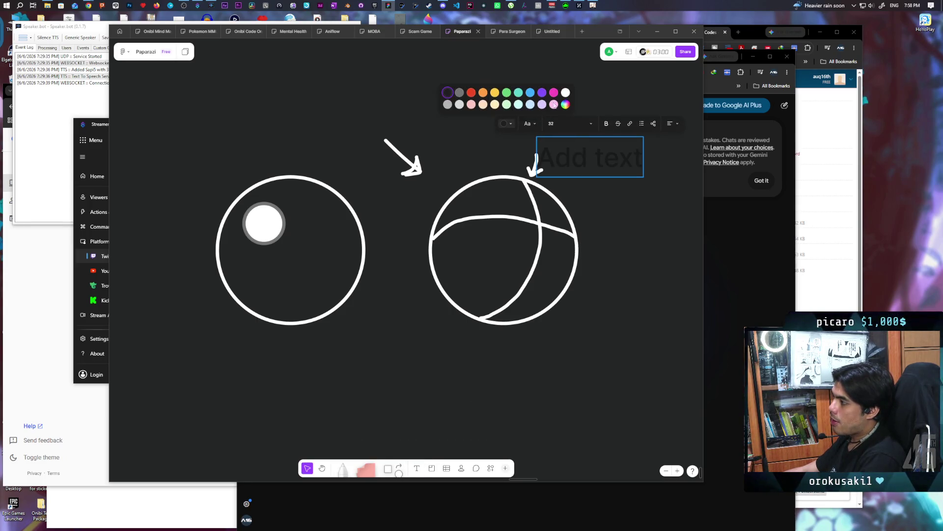
left_click(569, 95)
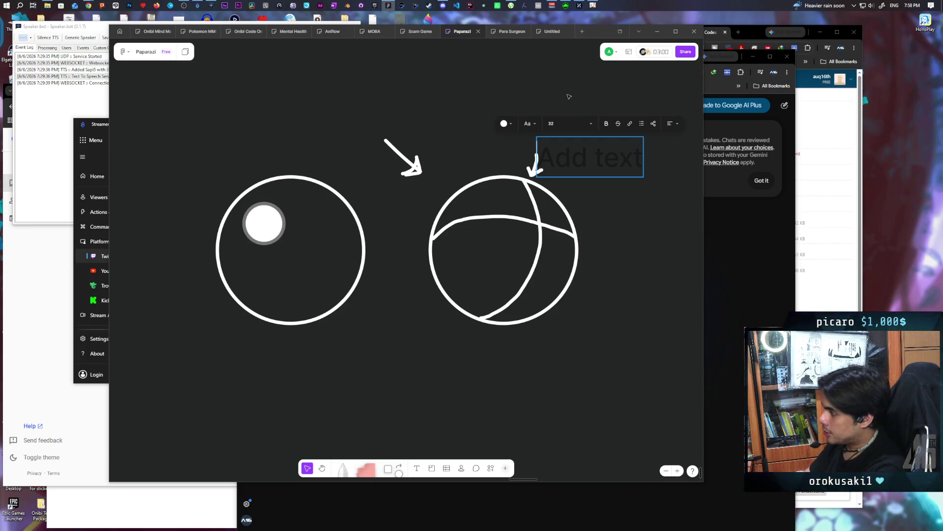
type("edge of")
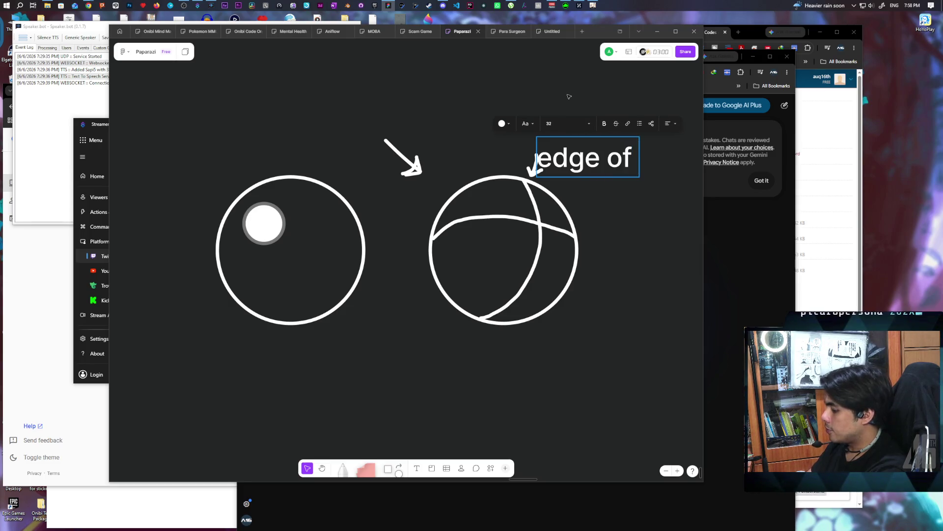
type(" dot")
key("BackSpace")
key("BackSpace")
key("BackSpace")
type("forwa")
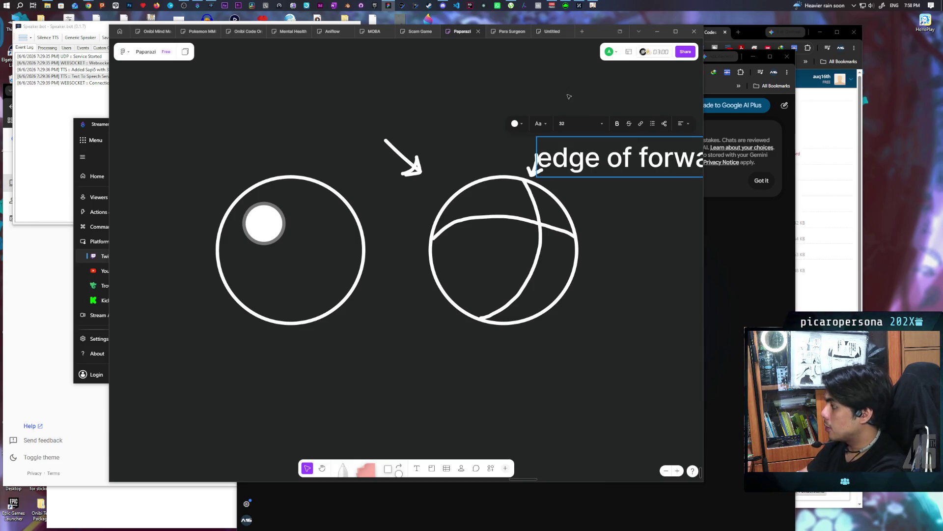
Step: Set the label to Small size and move it beside the arrow above the circle
key("ctrl+a")
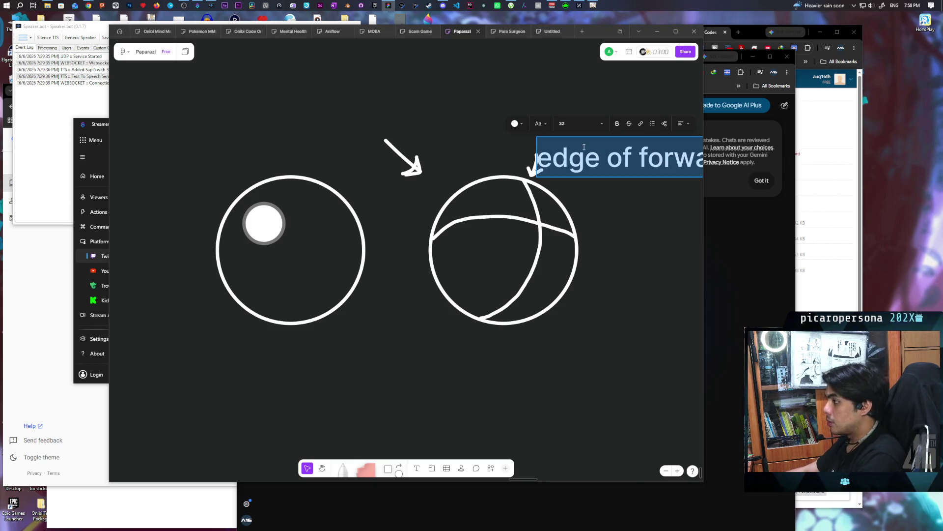
left_click(587, 124)
left_click(592, 140)
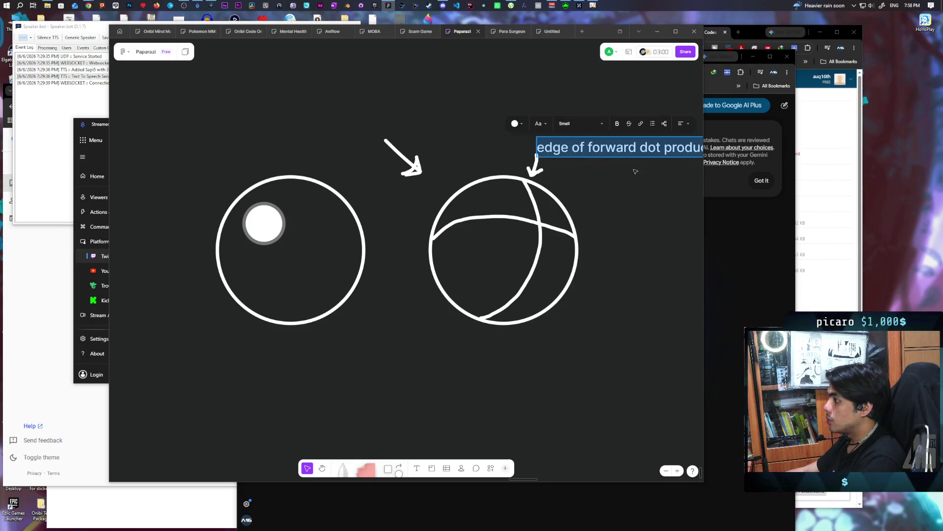
left_click_drag(648, 216, 531, 233)
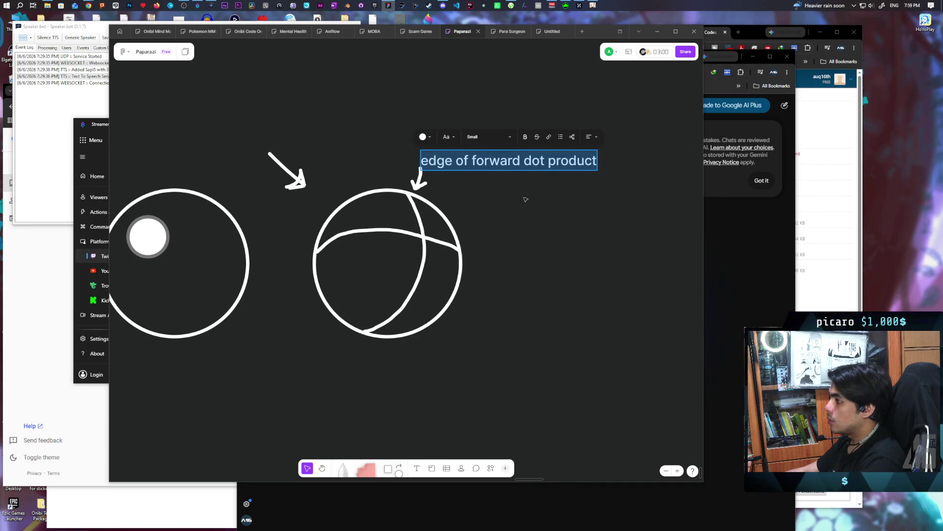
key("Escape")
mouse_move(547, 166)
left_mouse_down()
mouse_move(557, 149)
mouse_move(538, 153)
left_mouse_up()
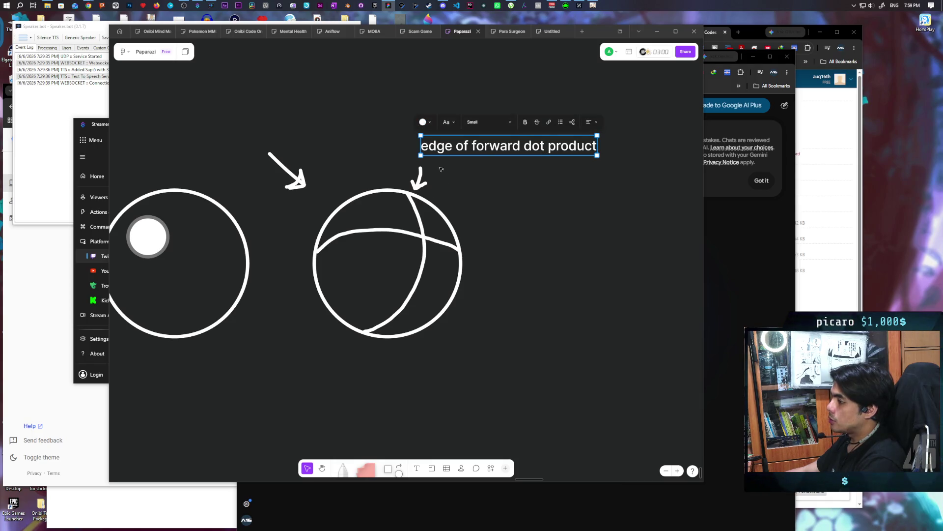
scroll(552, 301, "down", 2)
scroll(552, 301, "left", 1)
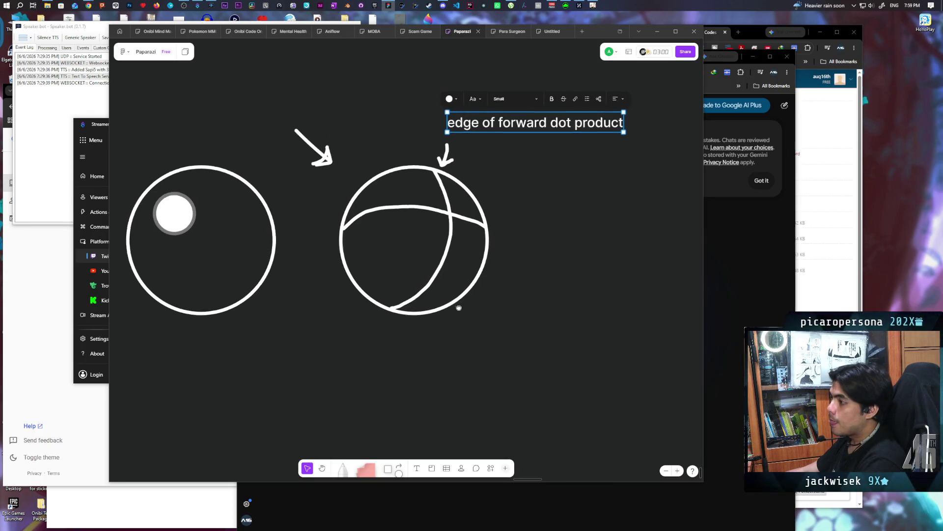
scroll(459, 305, "left", 1)
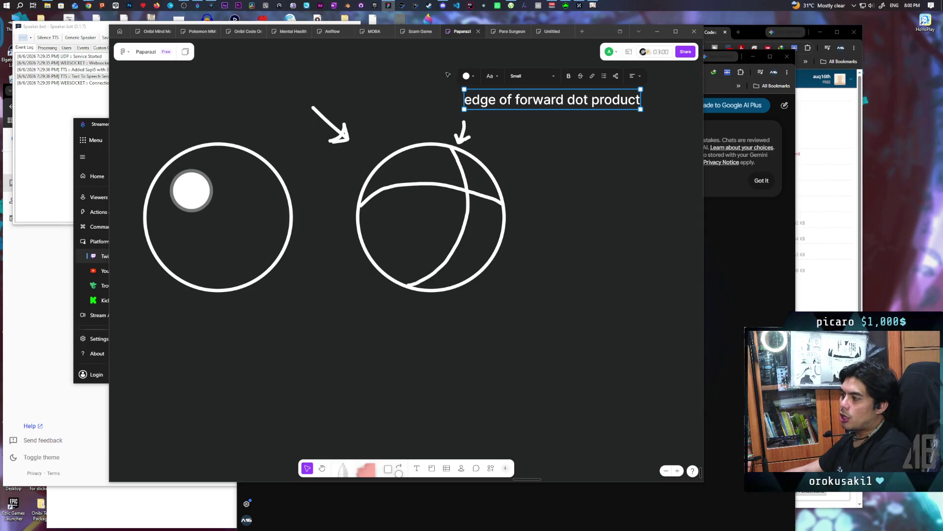
left_click(343, 467)
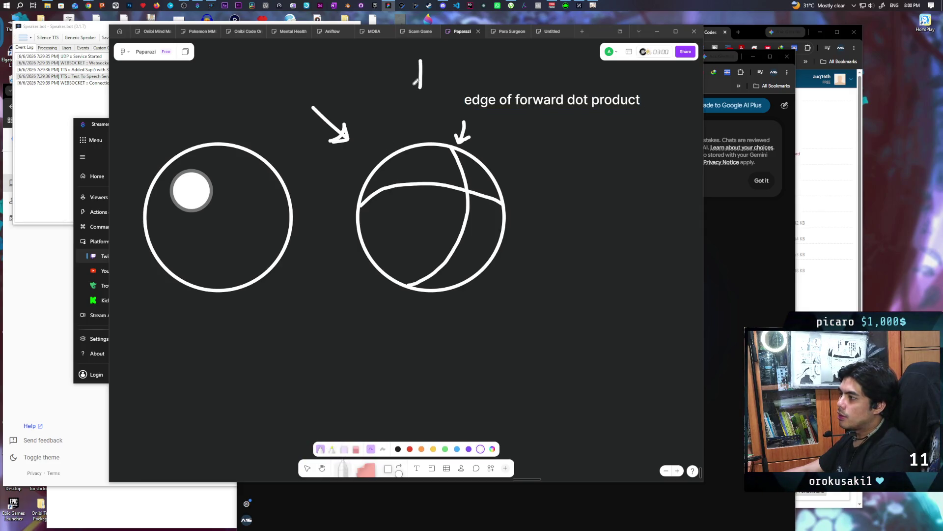
Step: Add an arrowhead making a larger down arrow above the right circle, then recentre the board
left_click_drag(414, 84, 429, 75)
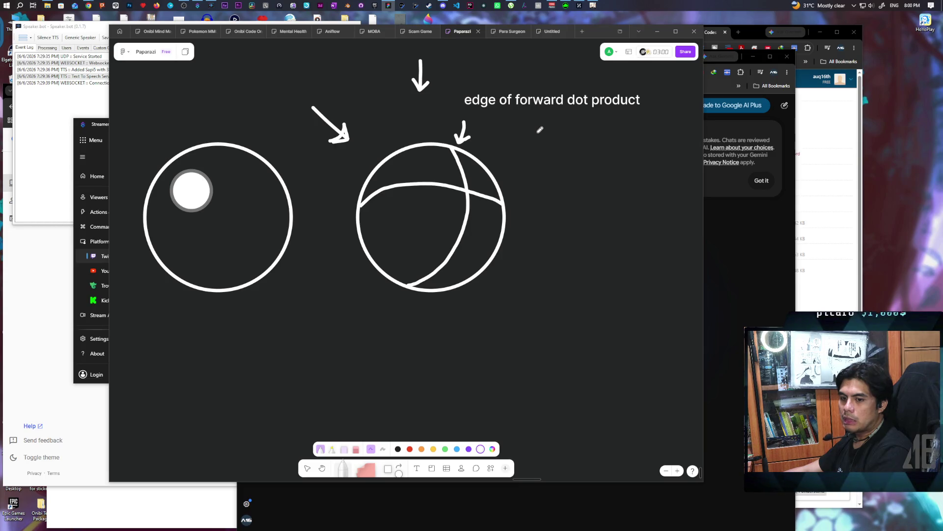
mouse_move(523, 218)
left_mouse_down()
mouse_move(516, 244)
mouse_move(469, 274)
mouse_move(471, 223)
mouse_move(459, 206)
mouse_move(511, 204)
left_mouse_up()
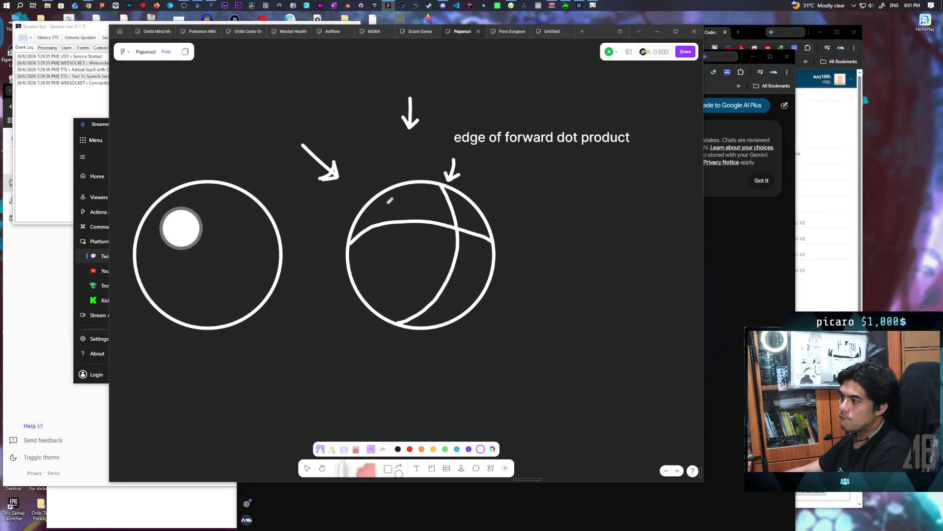
scroll(388, 254, "left", 1)
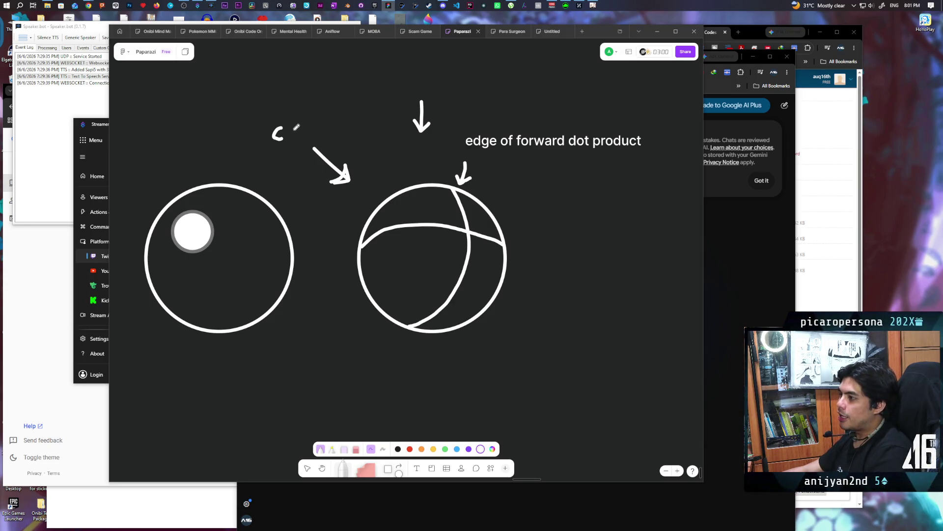
Step: Finish handwriting 'const' above the diagonal arrow, then bring the Gemini chat forward
mouse_move(296, 127)
left_mouse_down()
mouse_move(330, 133)
mouse_move(343, 122)
left_mouse_up()
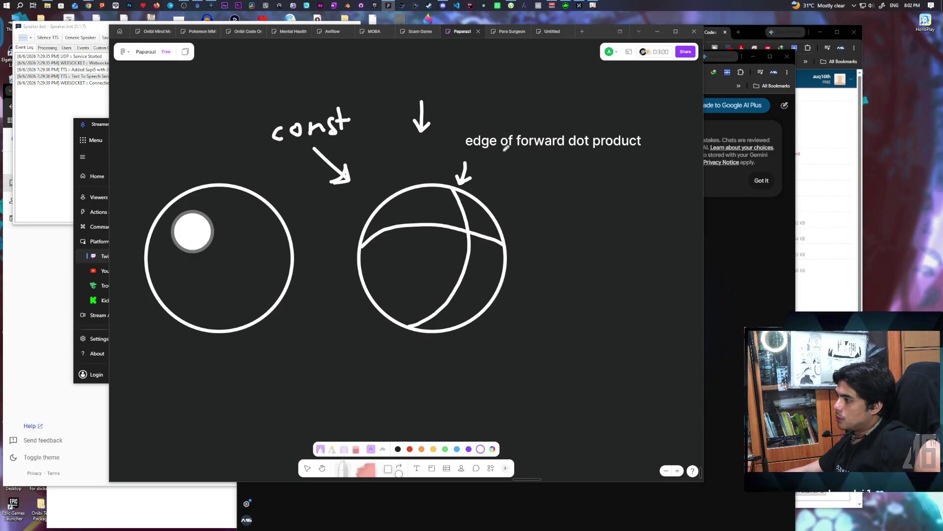
left_click(751, 246)
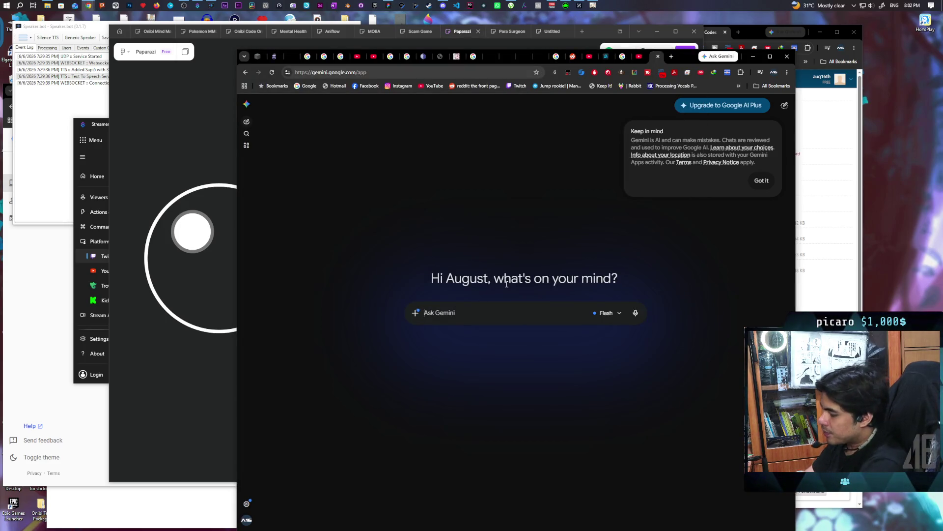
Step: Ask Gemini what Anisotropy does in UE5 materials and dismiss the Keep in mind notice
type("can you explain to me")
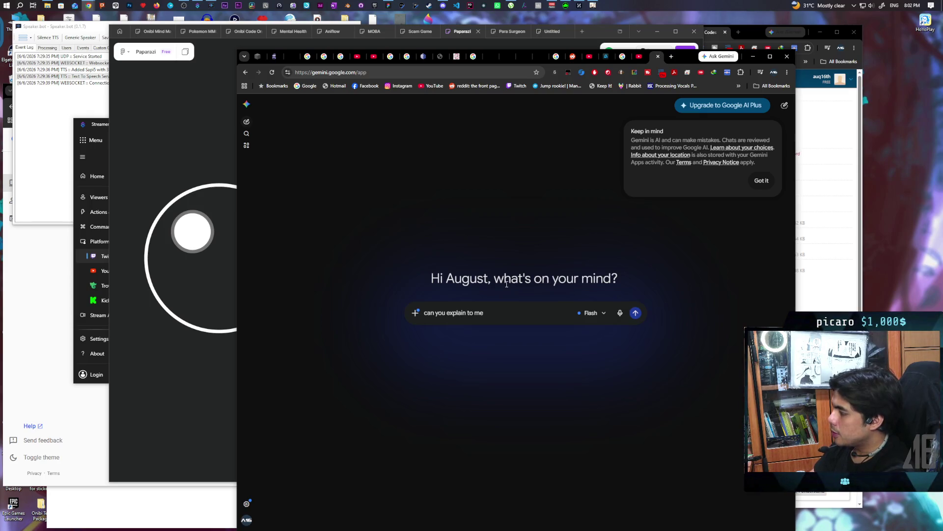
type(" isoto")
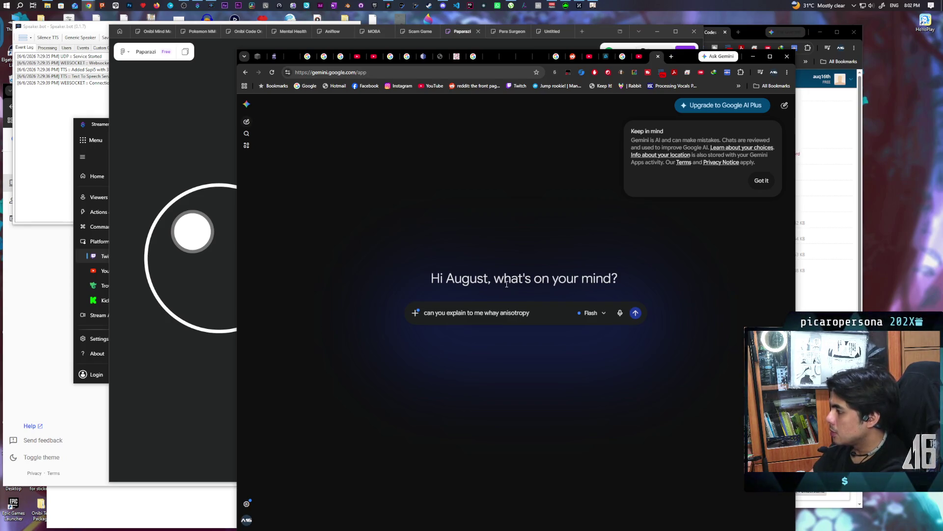
type(" does ")
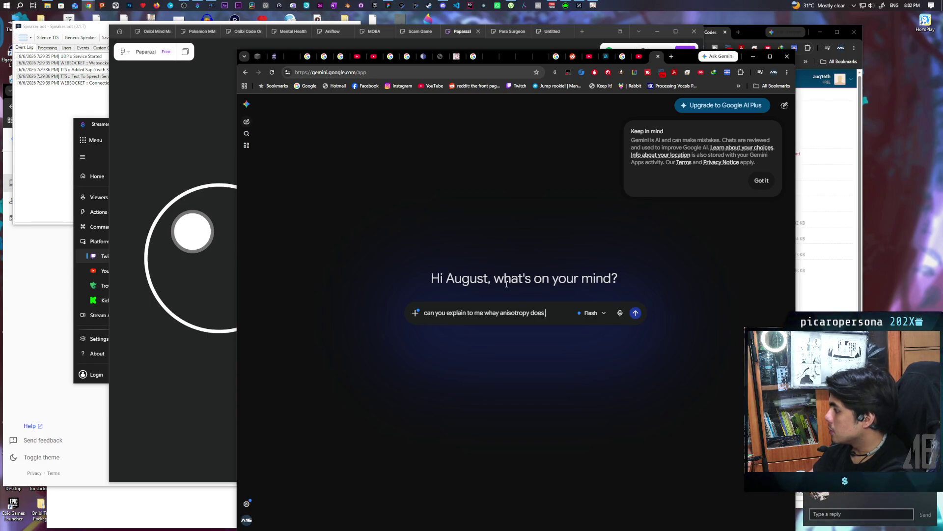
type("in ue5")
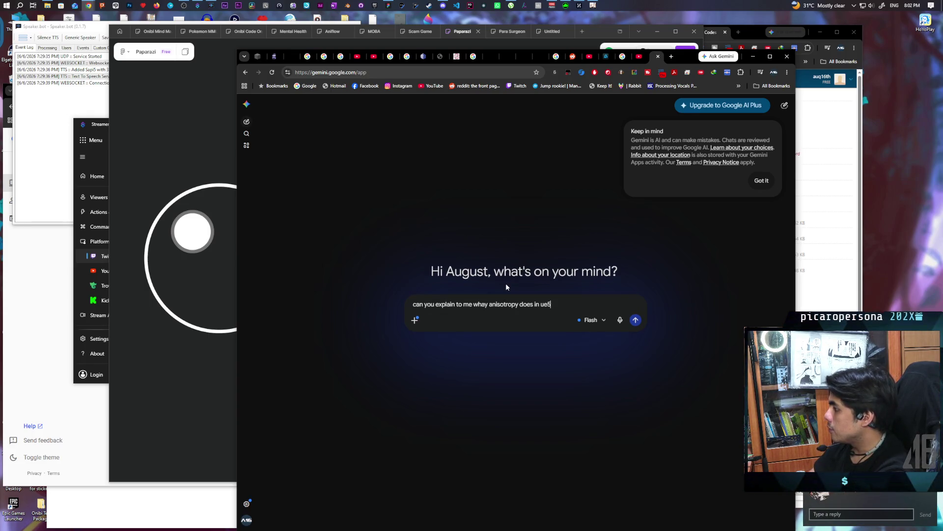
key("Return")
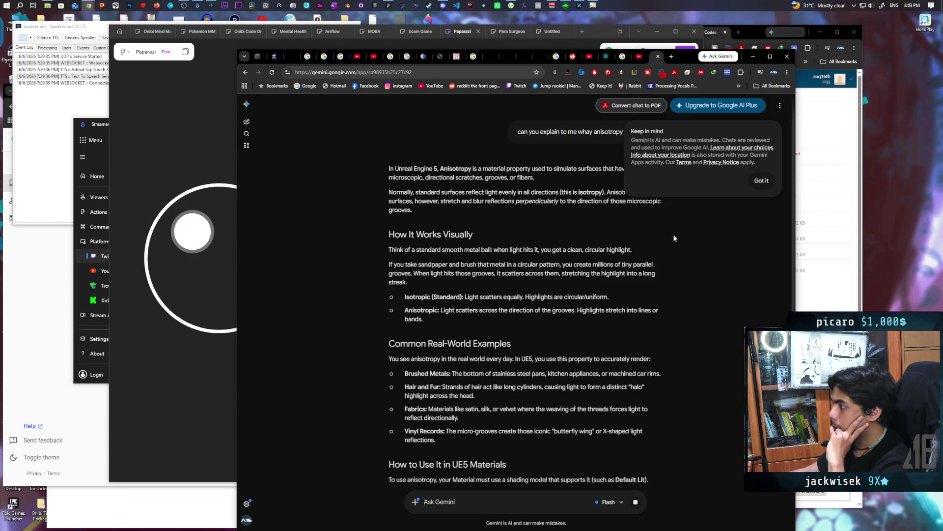
left_click(762, 181)
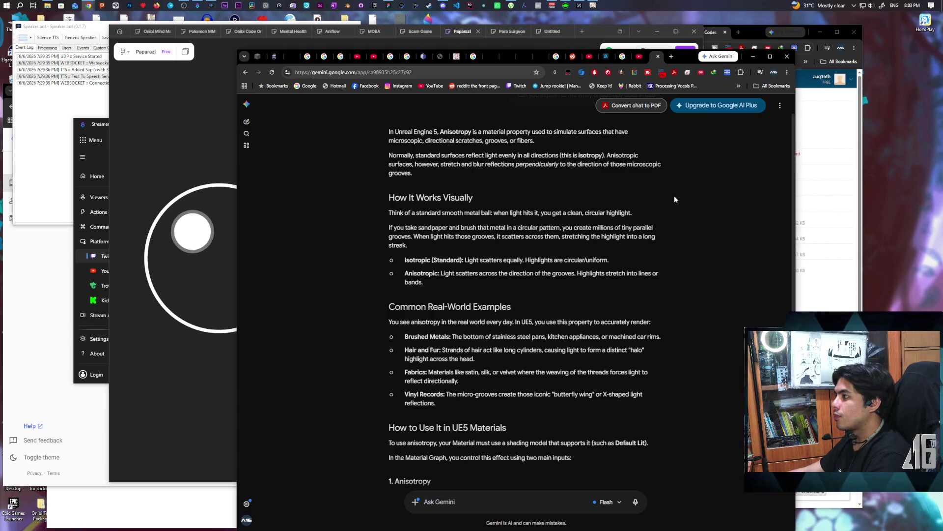
Step: Exit Genshin Impact to the desktop and show the Epic Games Launcher's Unreal Engine Library
mouse_move(566, 5)
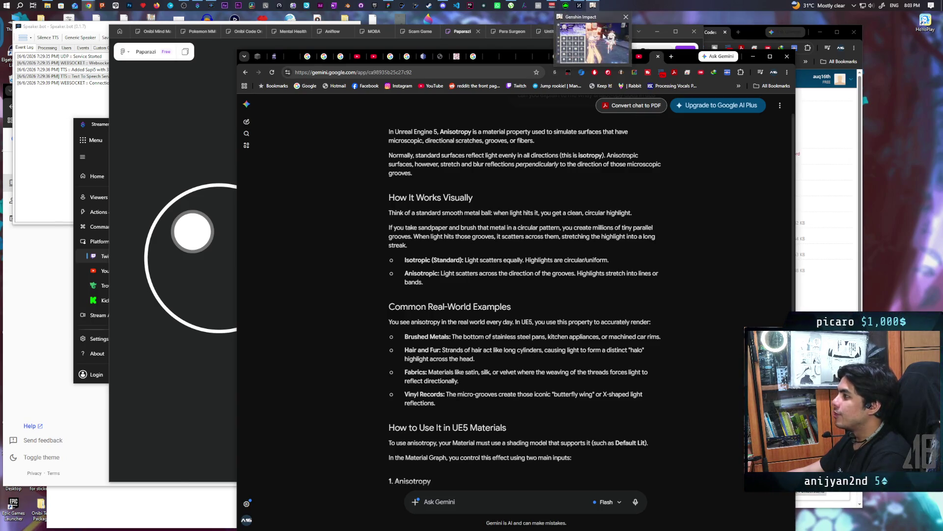
left_click(604, 36)
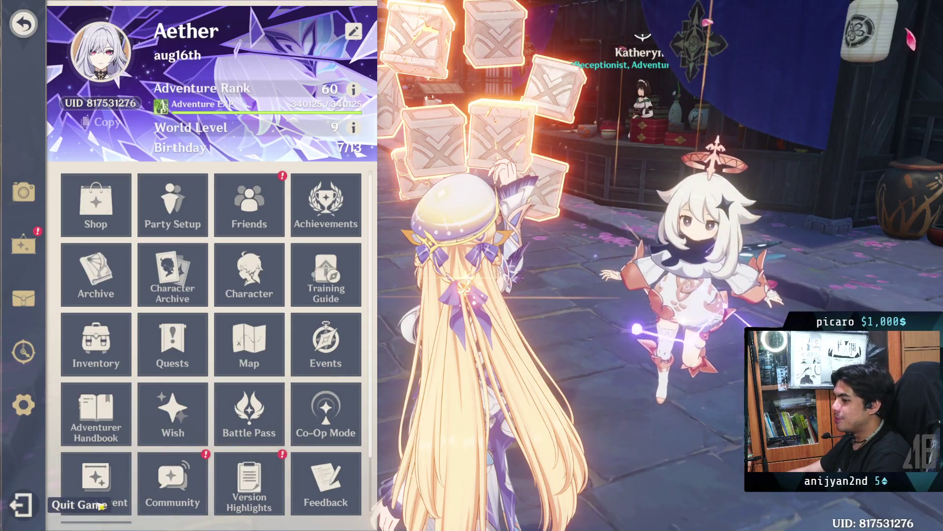
left_click(101, 506)
left_click(472, 322)
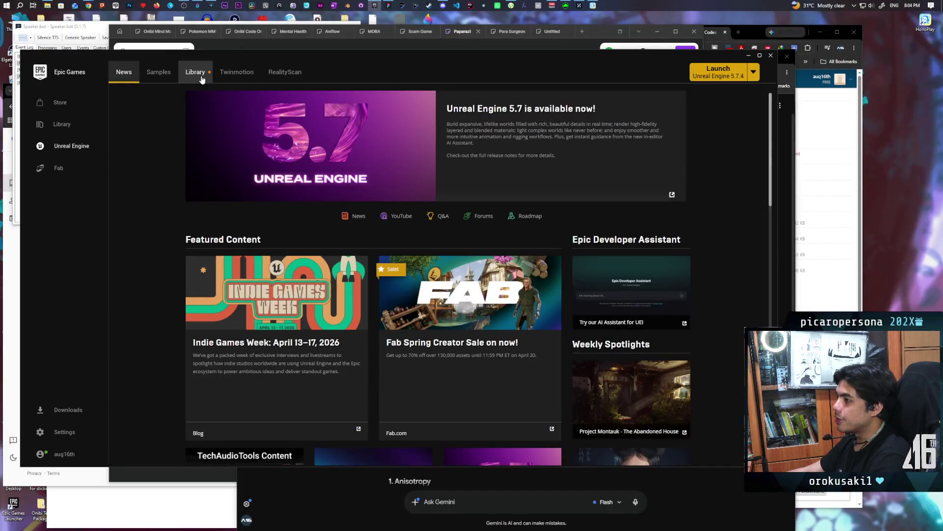
left_click(202, 79)
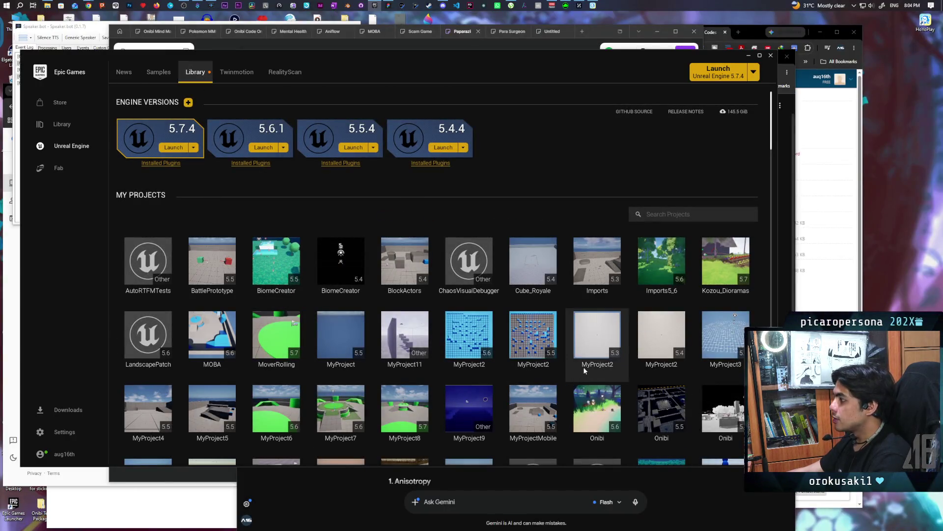
Step: Launch the Kozou_Dioramas project from the My Projects grid
double_click(716, 257)
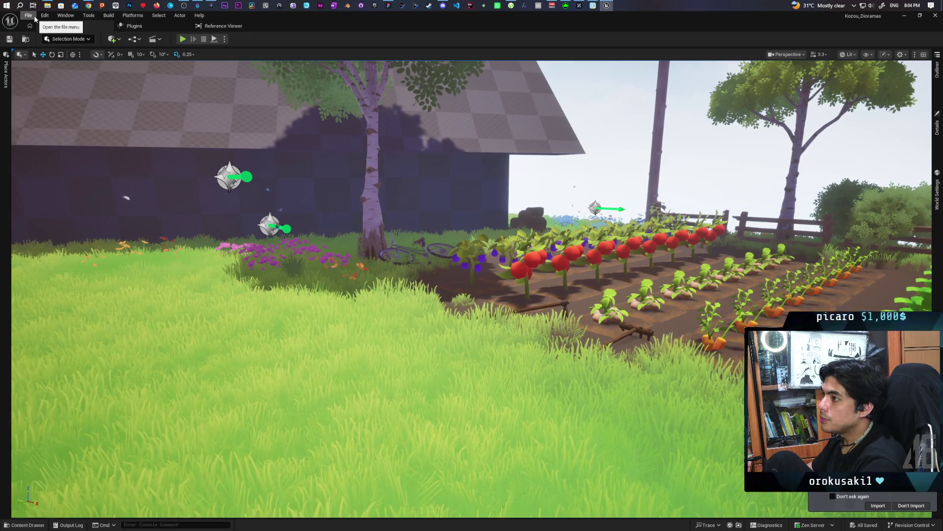
Step: Show the Content Drawer on the Maps folder containing the Farmlands level
left_click(35, 18)
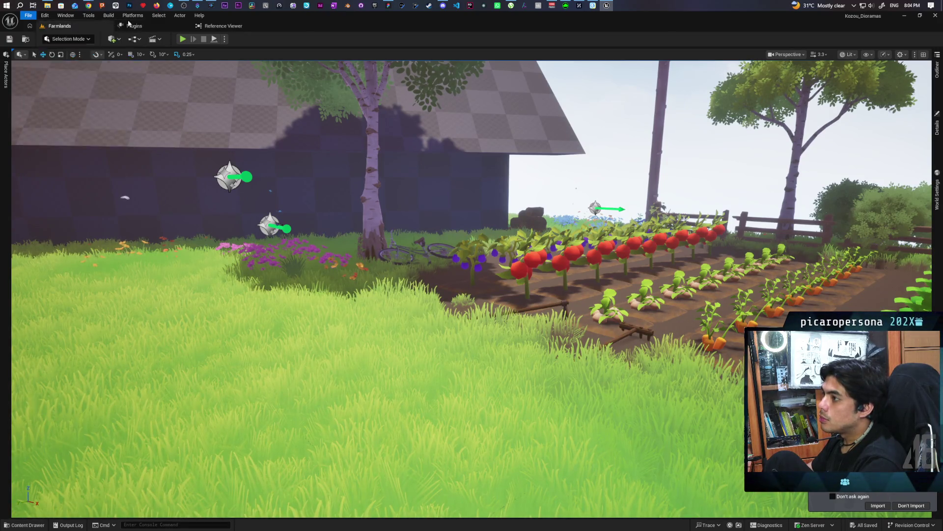
mouse_move(45, 18)
left_click(39, 524)
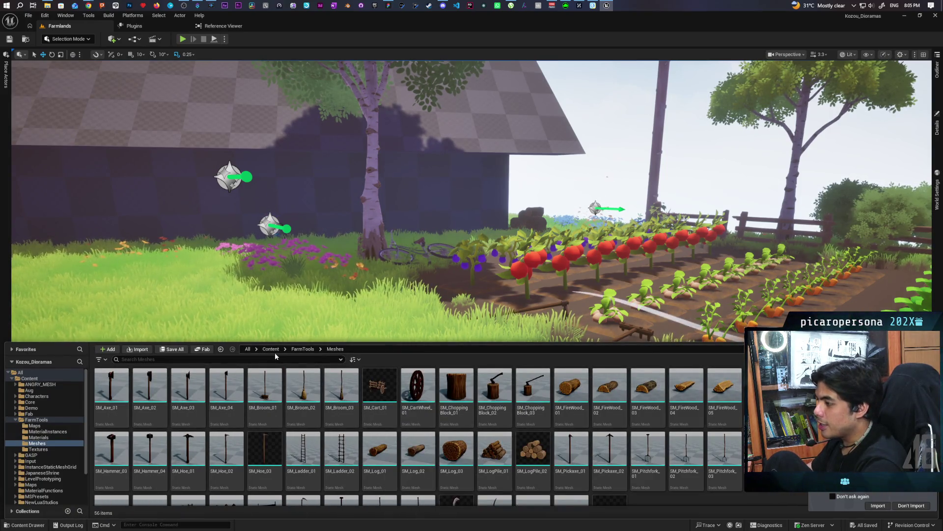
left_click(27, 40)
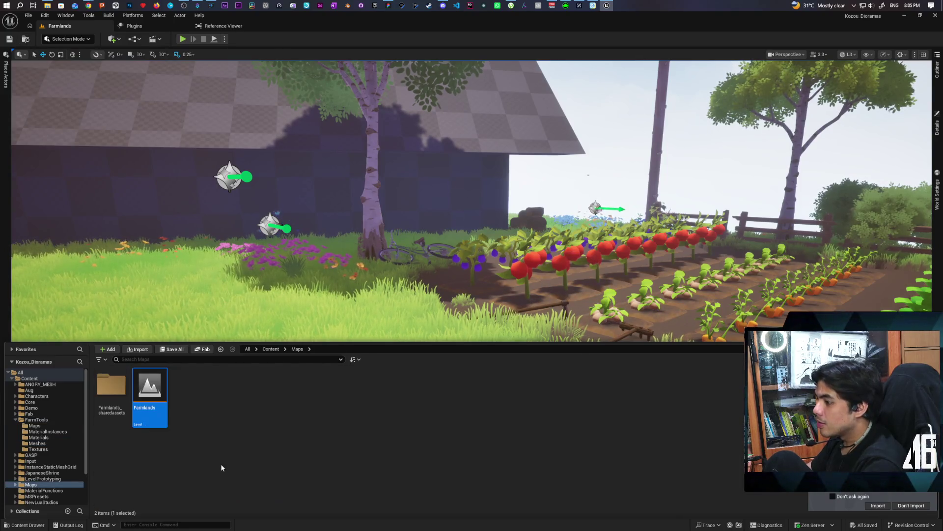
Step: Duplicate Farmlands as TestMaterials, save it, and open the new level
right_click(159, 389)
left_click(201, 185)
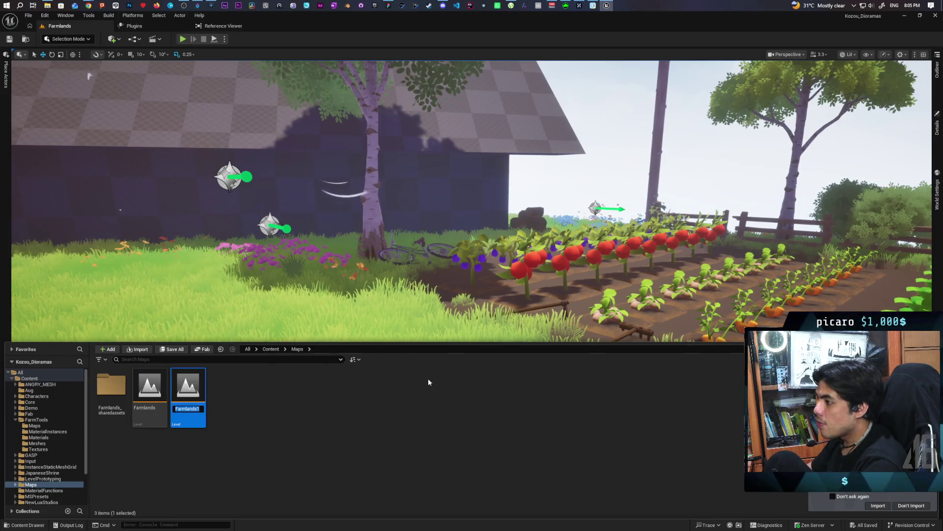
type("Test Ma")
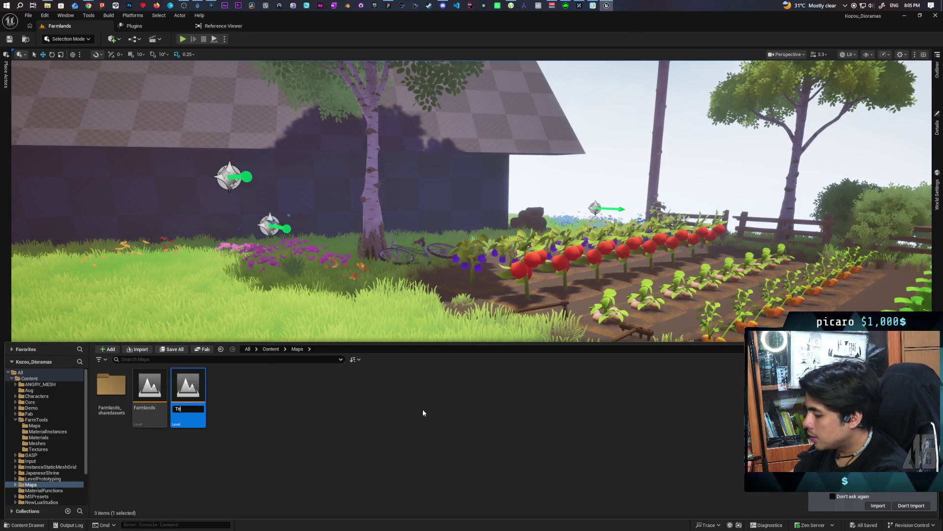
key("BackSpace")
key("BackSpace")
key("BackSpace")
type("Material")
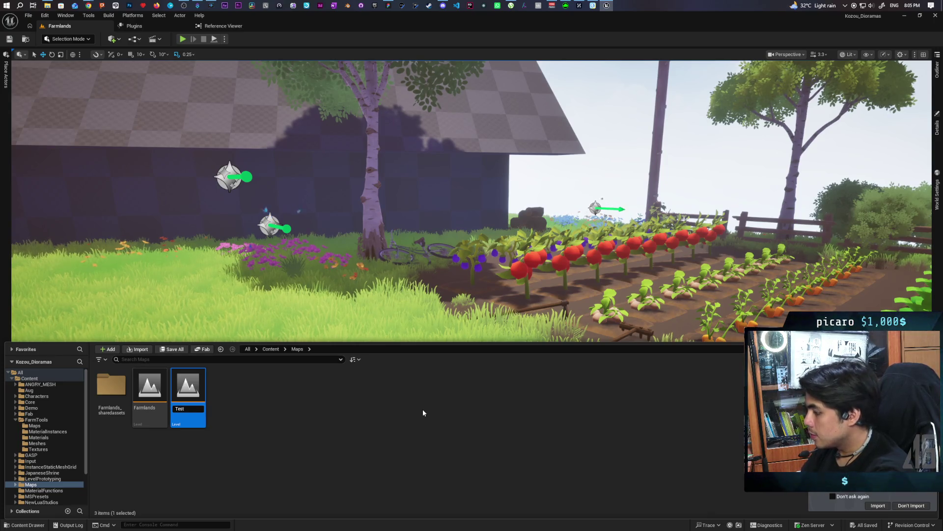
type("s")
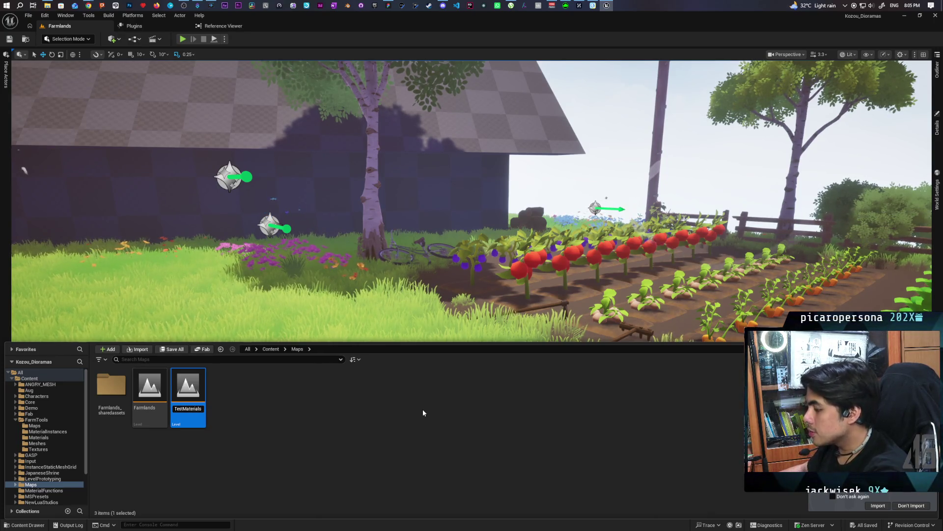
key("Return")
key("ctrl+s")
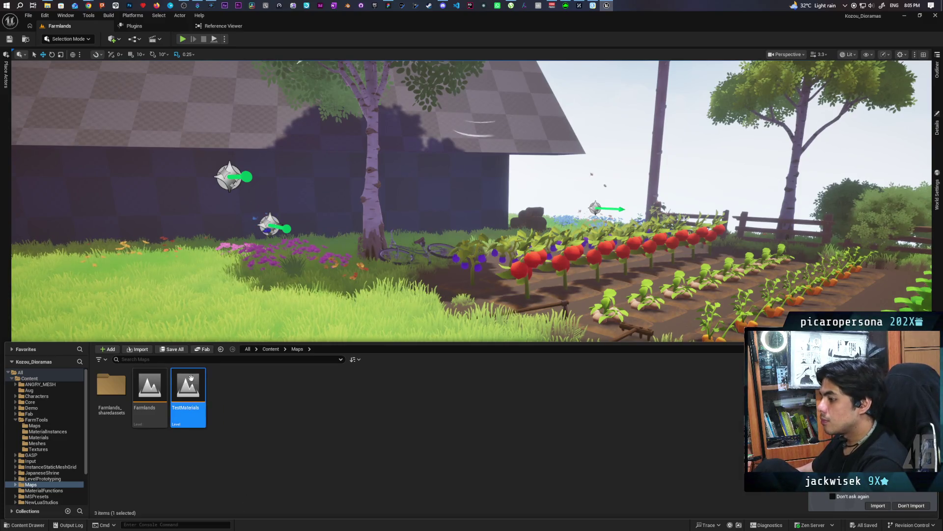
double_click(188, 390)
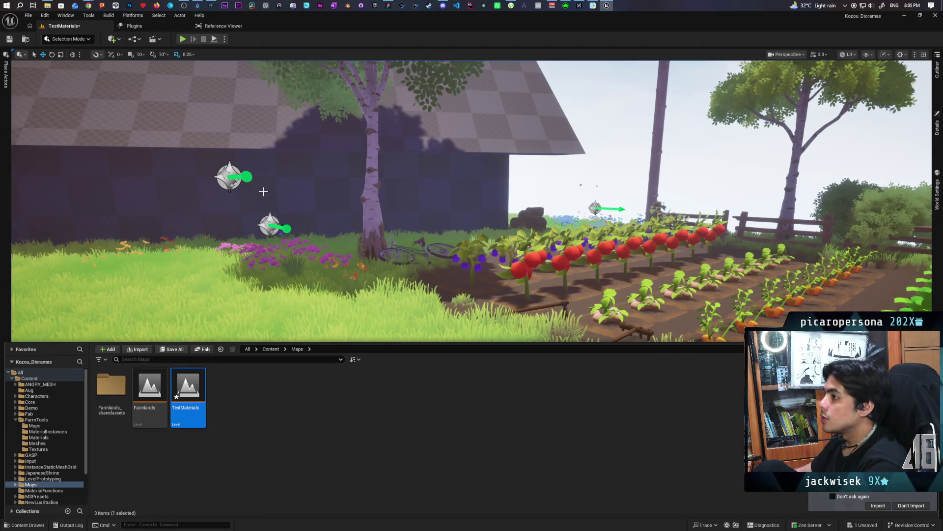
Step: Save the level, look down on the farm, and show the Outliner's actor list
left_click(371, 325)
key("ctrl+s")
left_click_drag(371, 325, 370, 443)
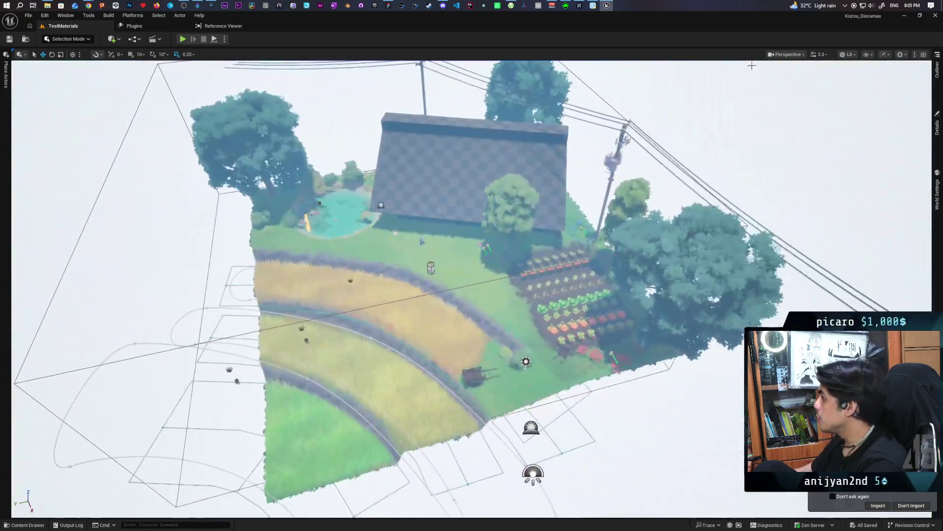
left_click(938, 70)
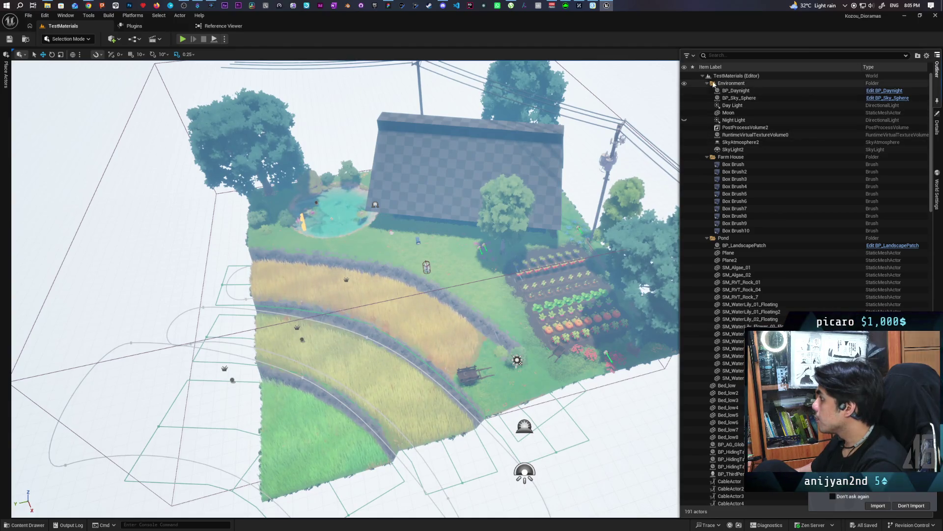
Step: Delete the farm actors from the first farm-house box brush through wood_pole_4
left_click(708, 84)
left_click(734, 98)
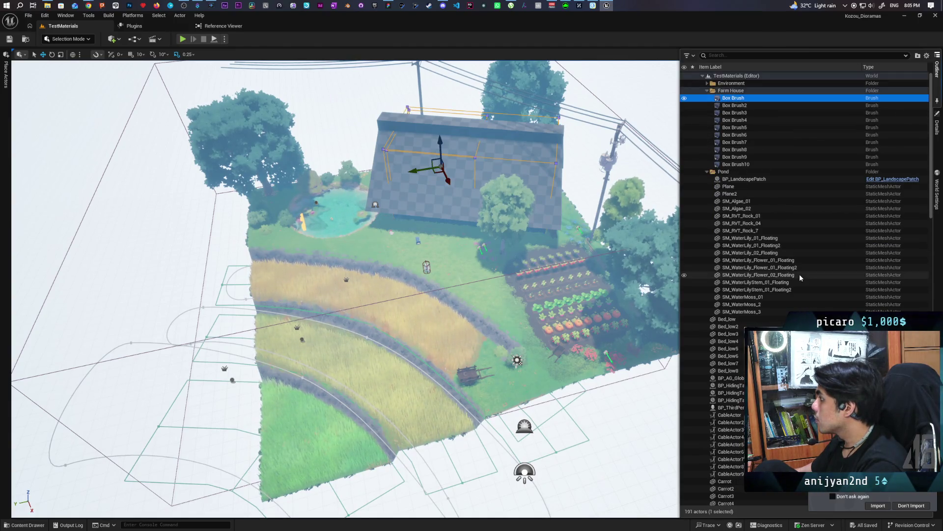
scroll(800, 274, "down", 5)
scroll(800, 274, "down", 15)
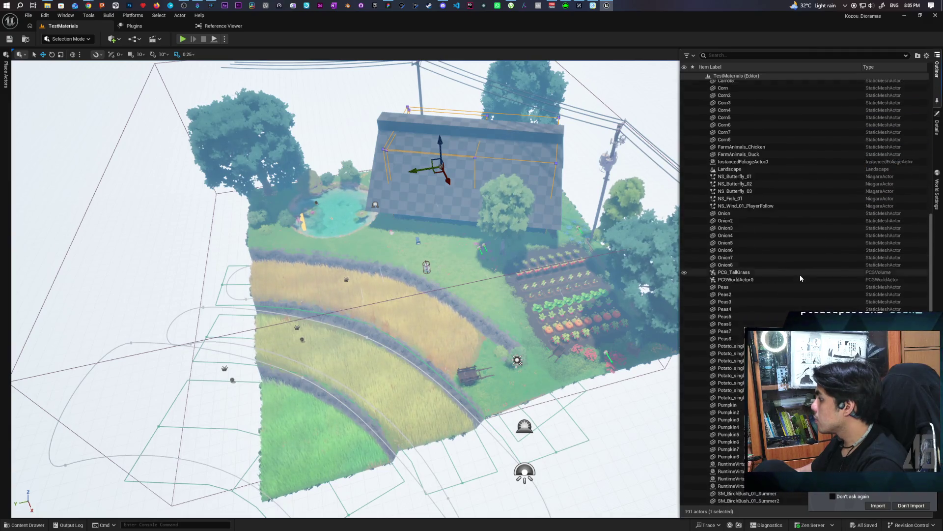
scroll(800, 274, "down", 14)
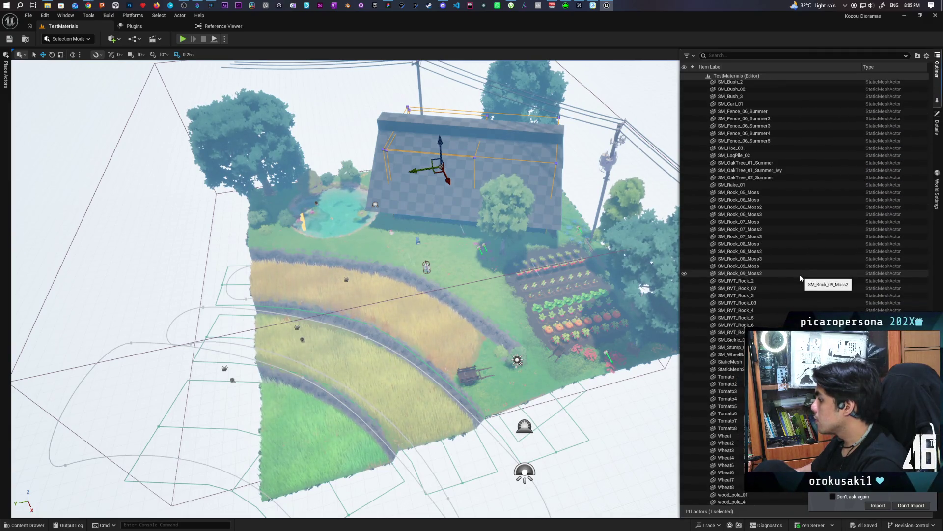
left_click(766, 506, "shift")
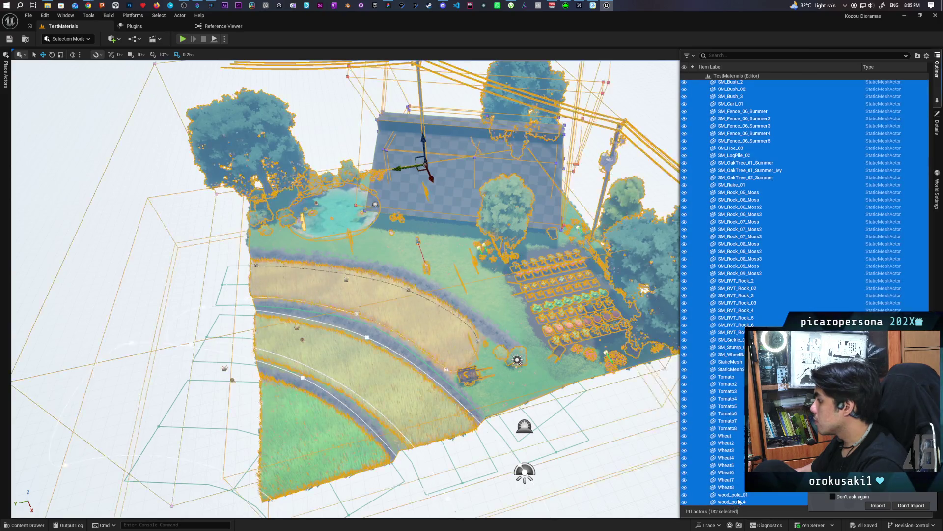
scroll(751, 293, "up", 9)
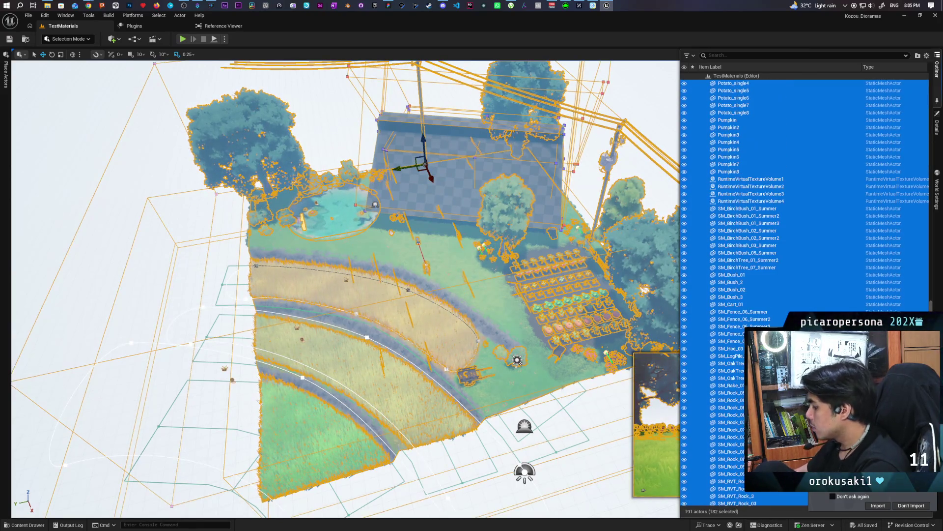
key("Delete")
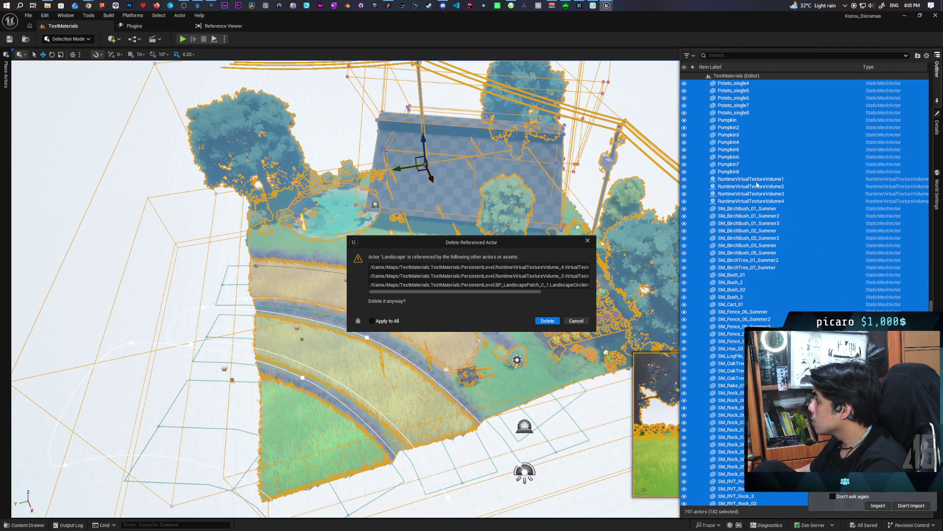
key("Return")
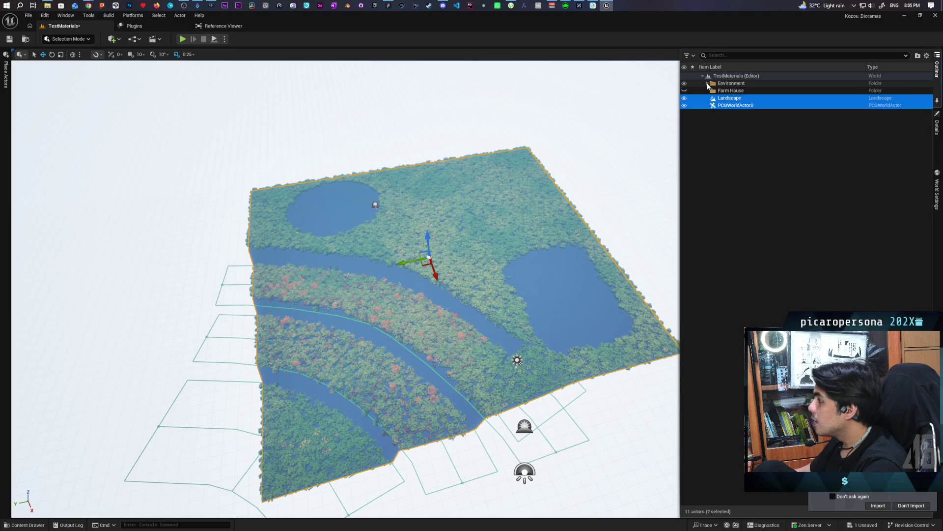
Step: Undo the deletion and deselect RuntimeVirtualTextureVolume1–4 from the selection
left_click(708, 83)
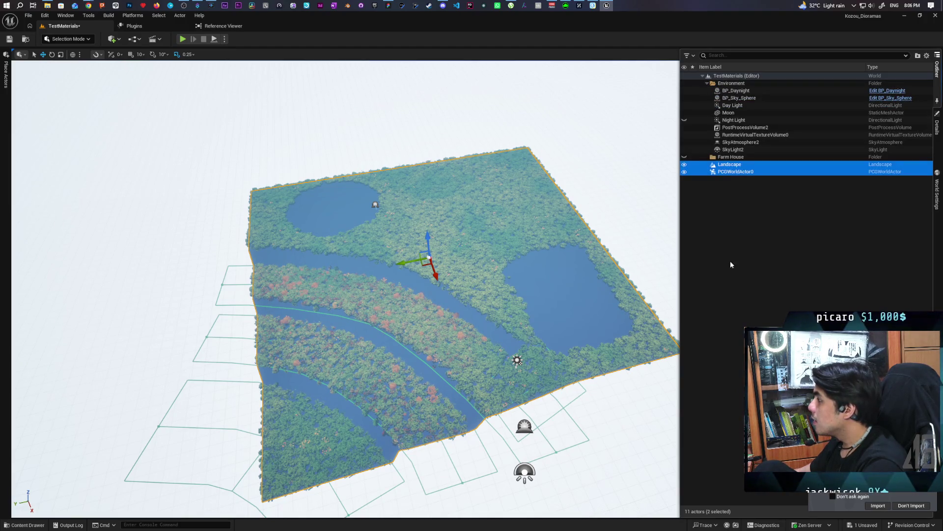
key("ctrl+z")
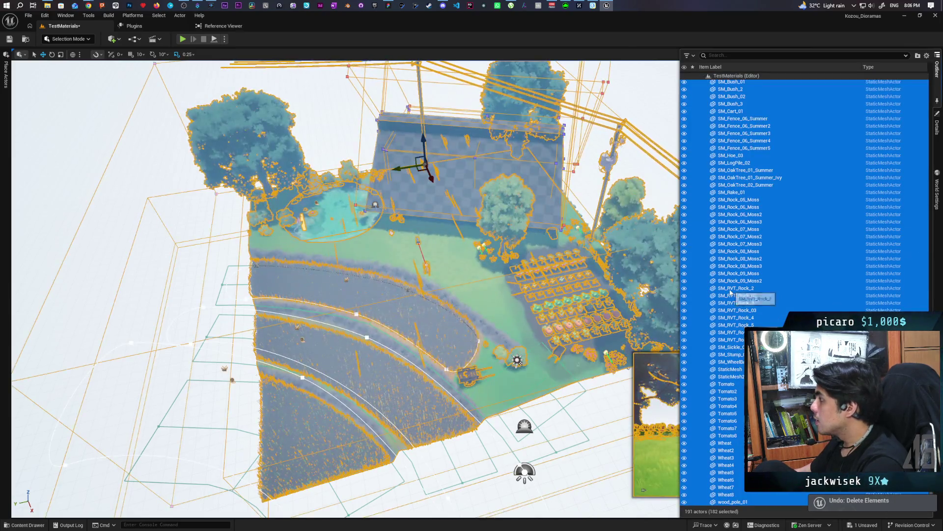
scroll(731, 293, "up", 3)
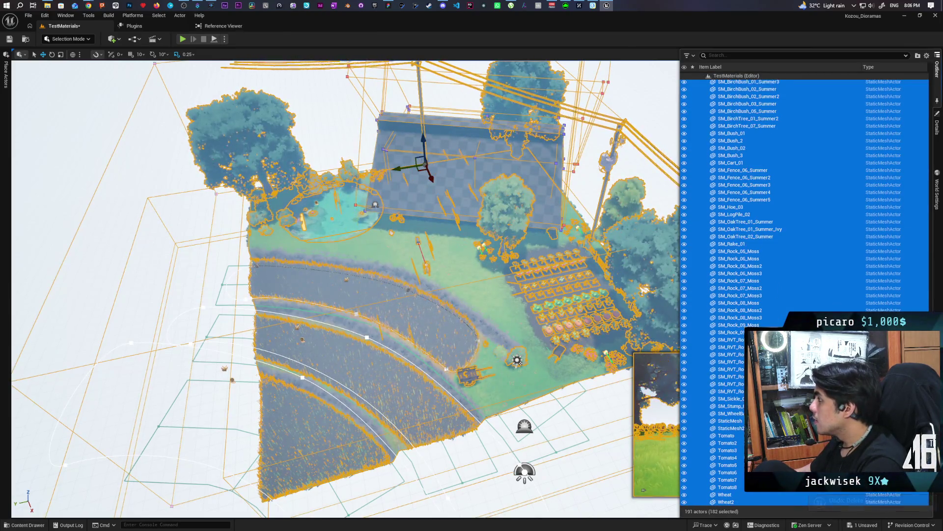
scroll(757, 246, "up", 6)
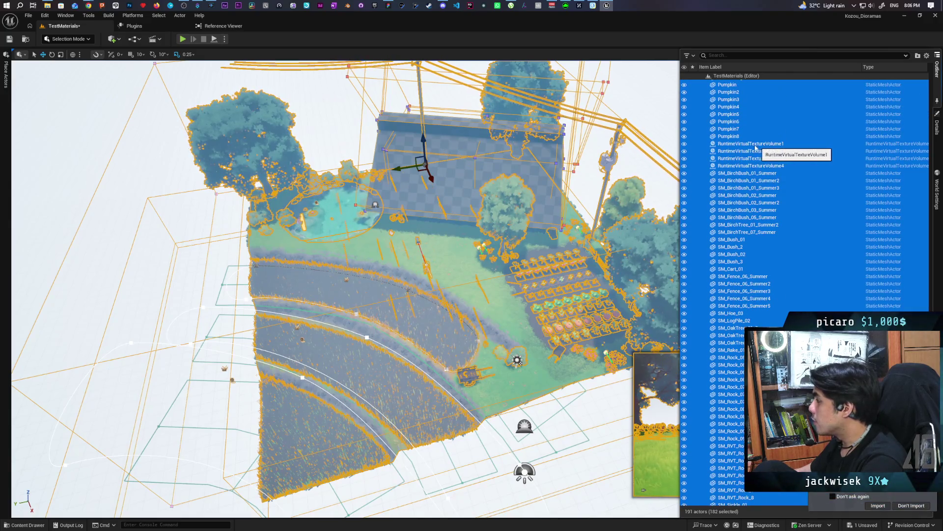
left_click(754, 144, "ctrl")
left_click(751, 151, "ctrl")
left_click(747, 159, "ctrl")
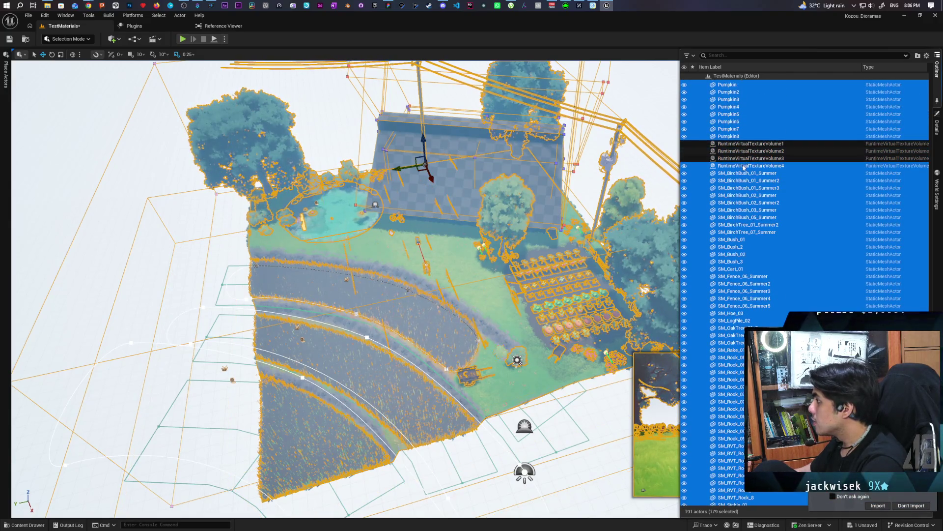
left_click(744, 166, "ctrl")
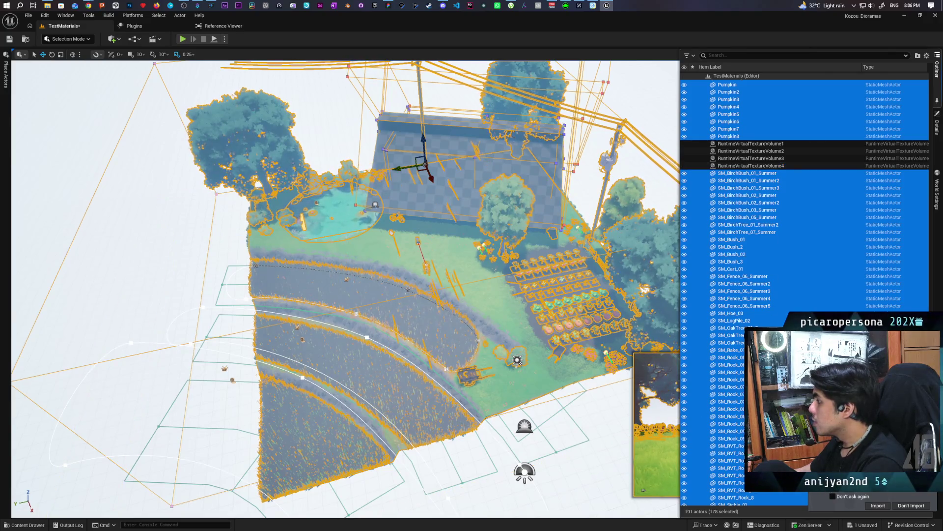
Step: Delete the remaining selected actors, including the referenced landscape
key("Delete")
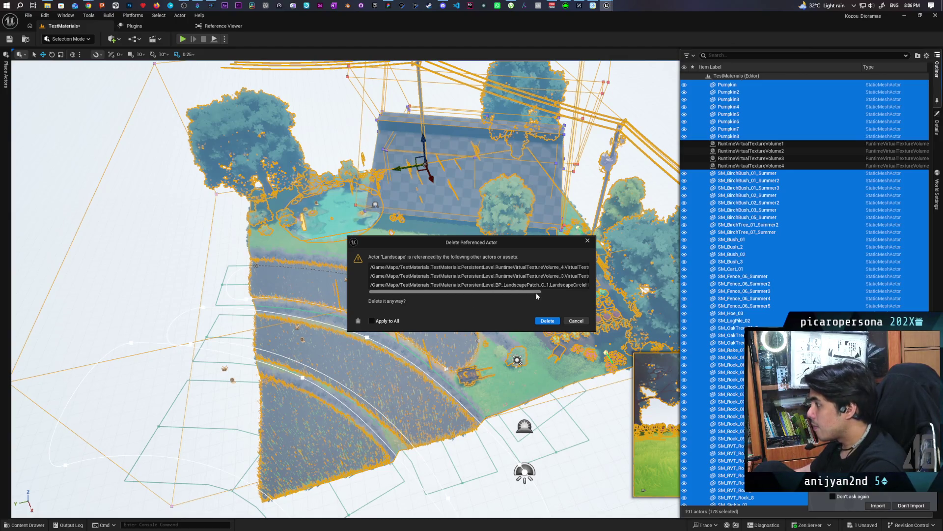
scroll(527, 286, "right", 3)
scroll(525, 282, "left", 3)
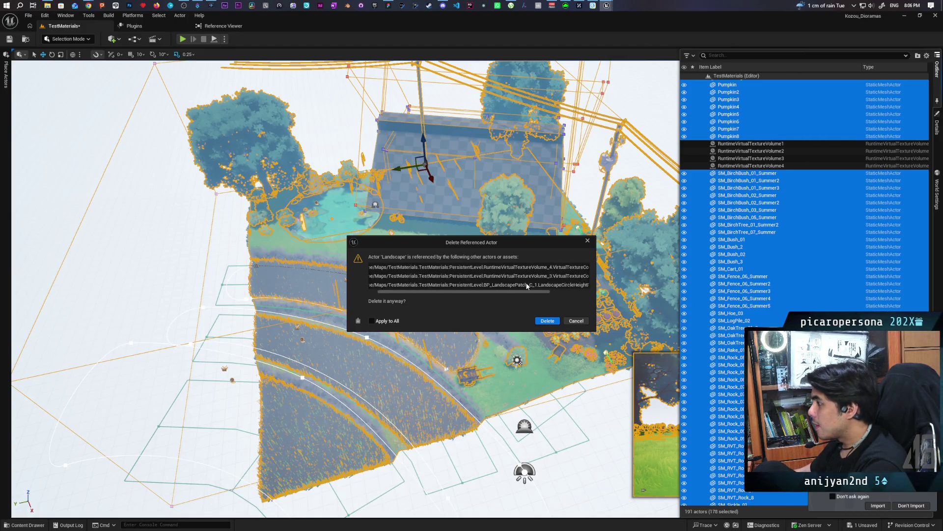
left_click(548, 320)
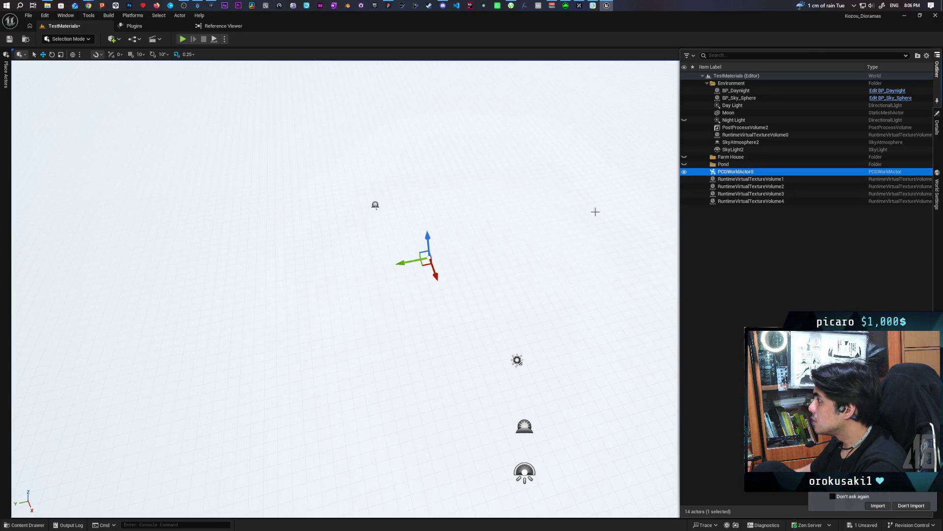
left_click(69, 39)
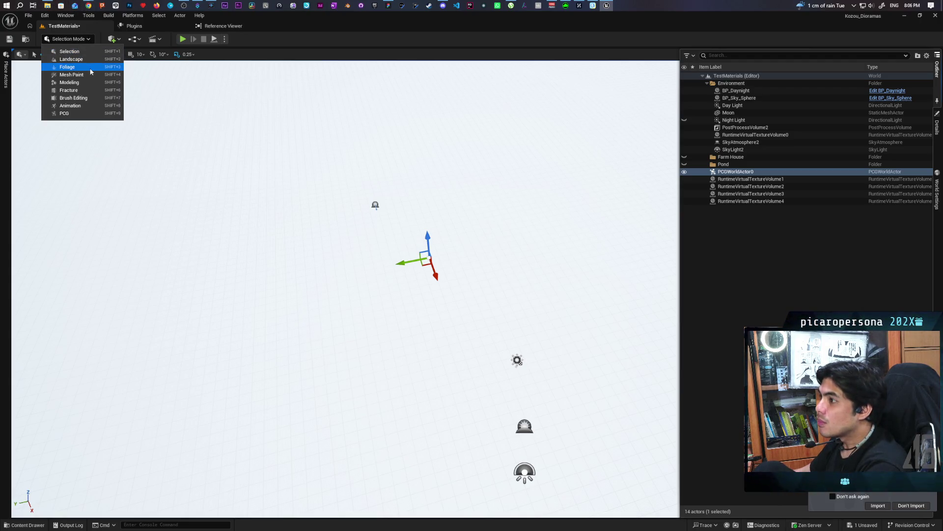
Step: Create a new landscape with default settings in Landscape Mode and look it over
left_click(71, 59)
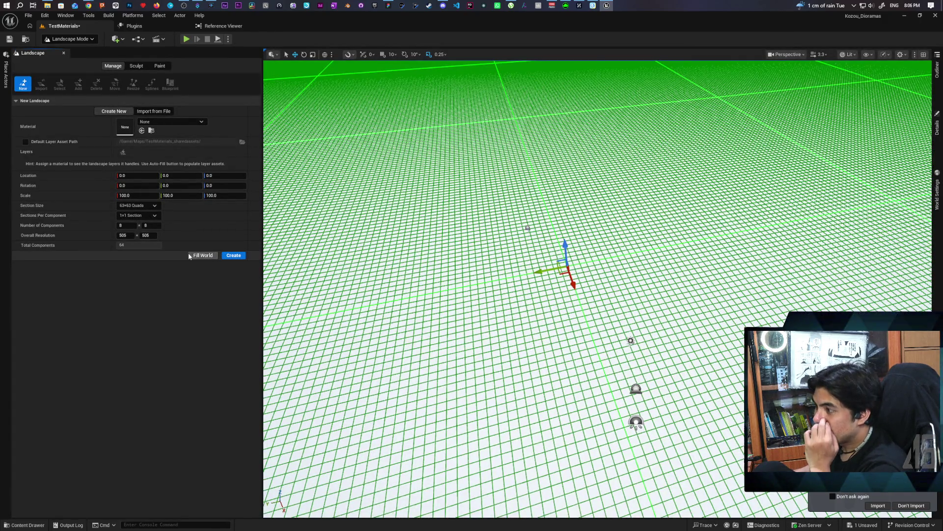
left_click(234, 256)
mouse_move(478, 196)
left_mouse_down()
mouse_move(478, 163)
mouse_move(516, 196)
left_mouse_up()
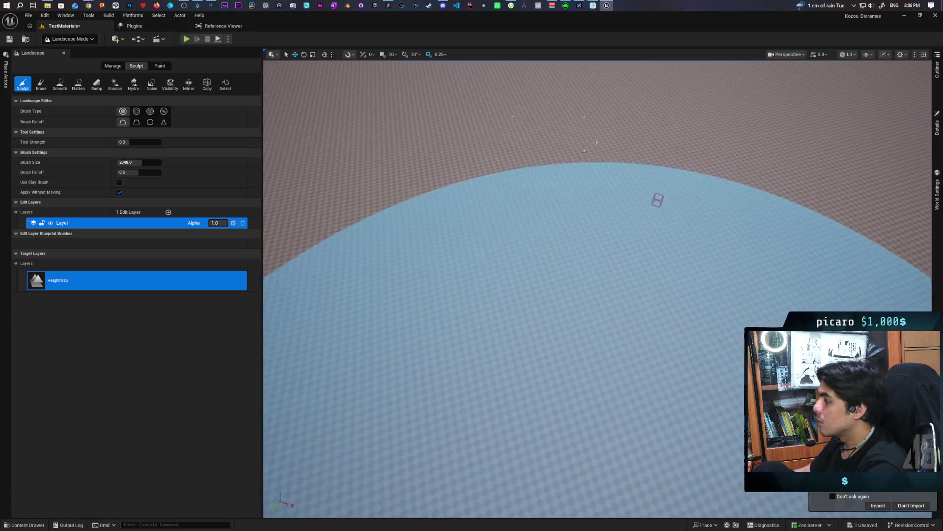
mouse_move(657, 200)
left_mouse_down()
mouse_move(657, 138)
mouse_move(713, 105)
left_mouse_up()
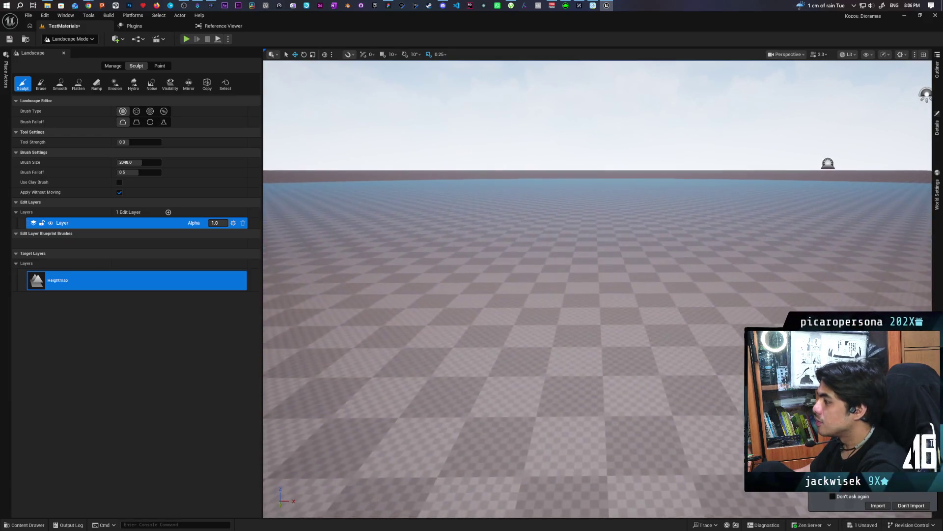
Step: Return to Selection Mode and bring the Gemini chat window to the front
left_click(83, 41)
left_click(64, 52)
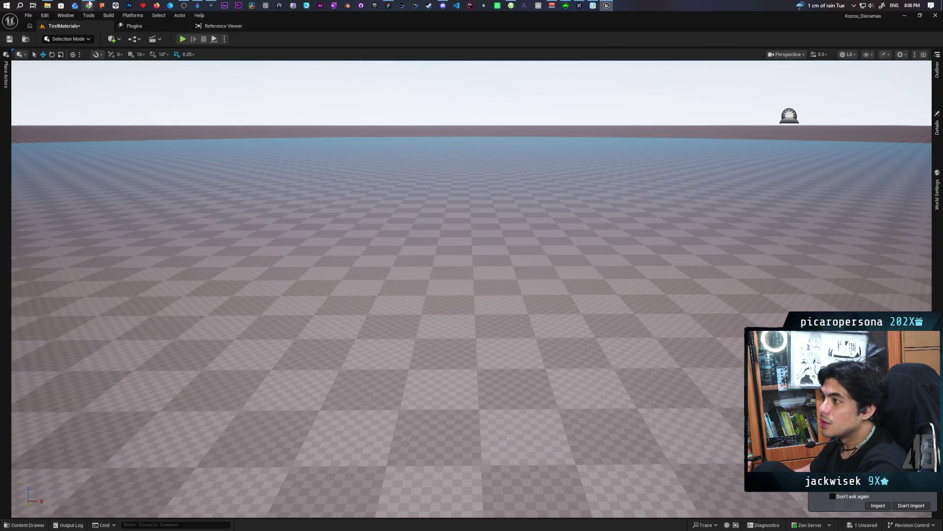
mouse_move(89, 4)
left_click(658, 53)
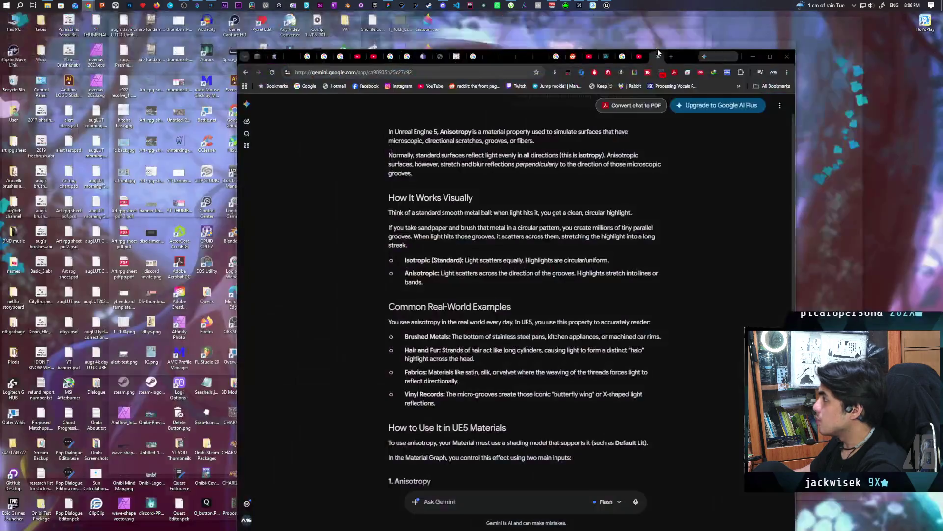
Step: Bring the Gemini chat forward and enlarge the anisotropic sphere reference chart
left_click(659, 52)
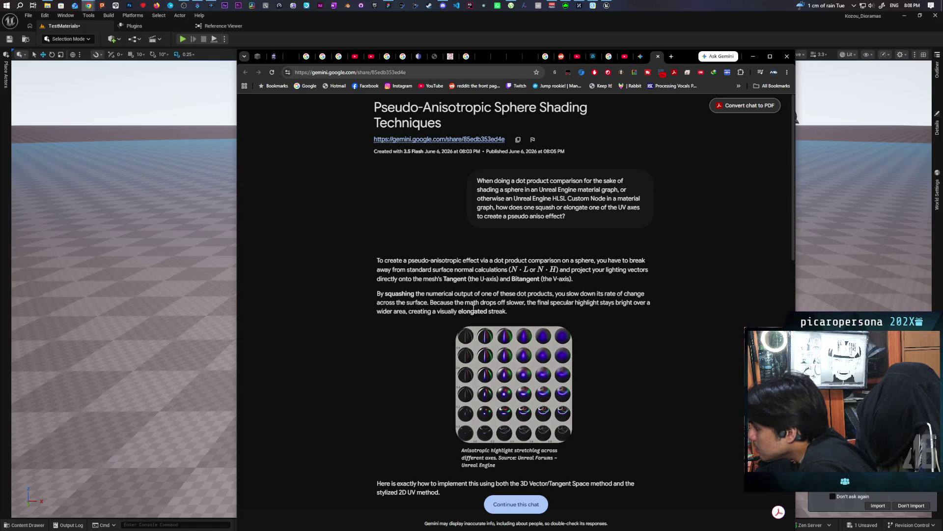
left_click(497, 356)
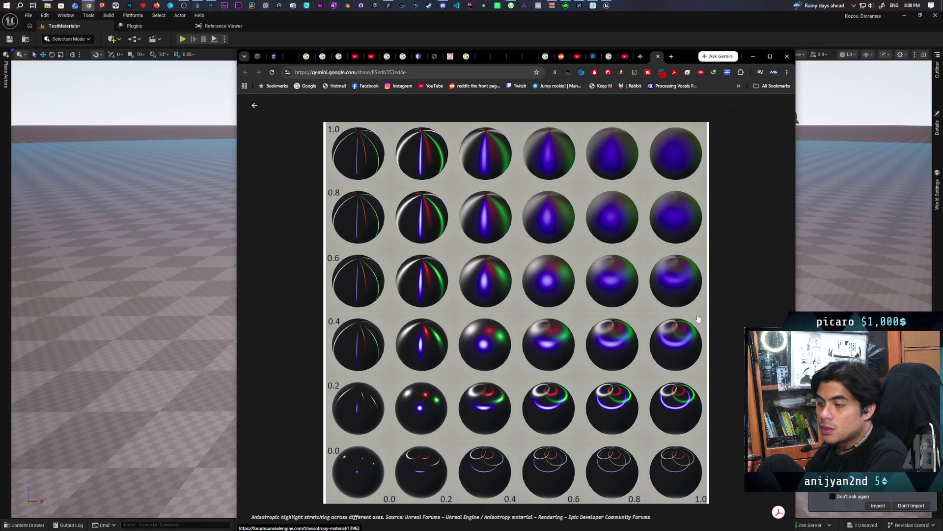
left_click(256, 106)
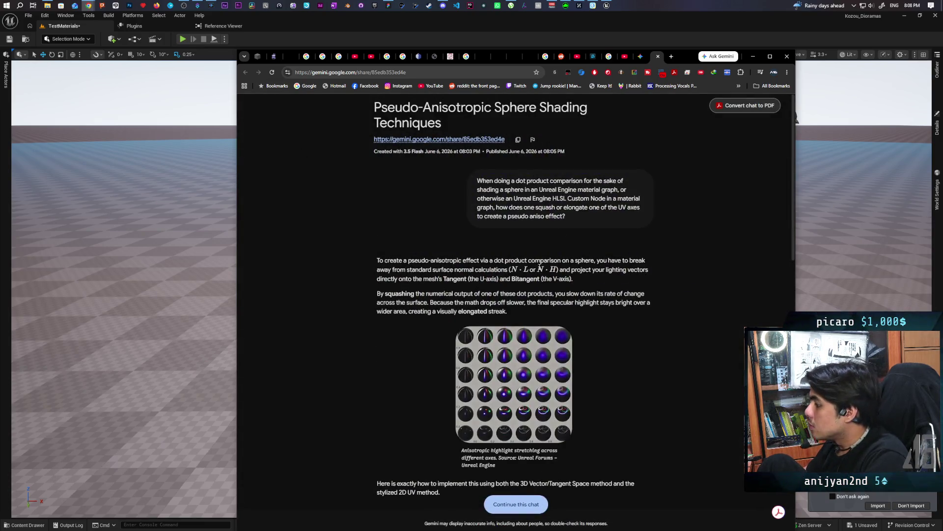
scroll(538, 269, "down", 7)
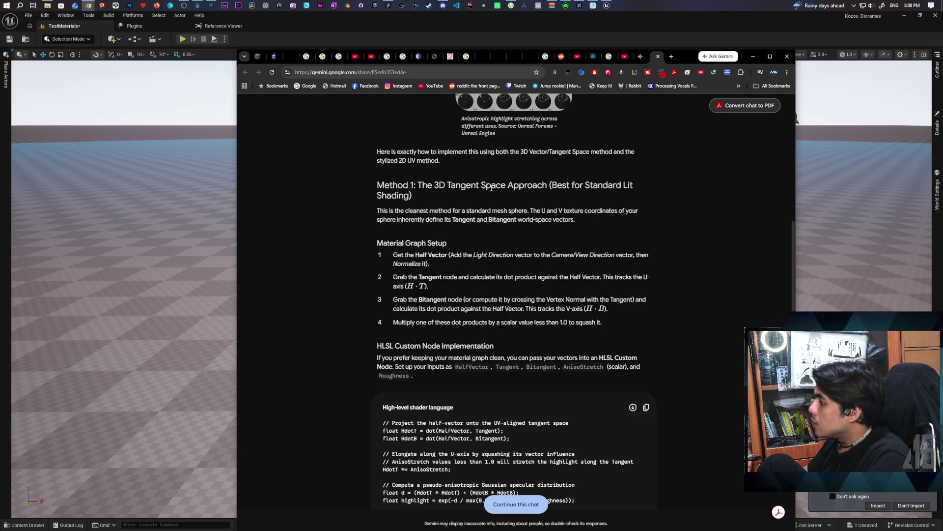
scroll(492, 188, "down", 1)
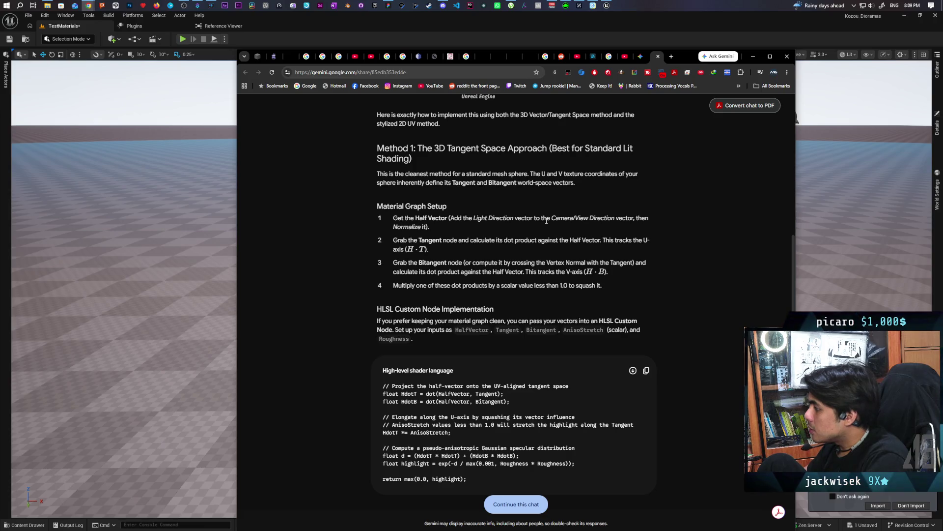
scroll(546, 220, "down", 2)
scroll(520, 186, "up", 1)
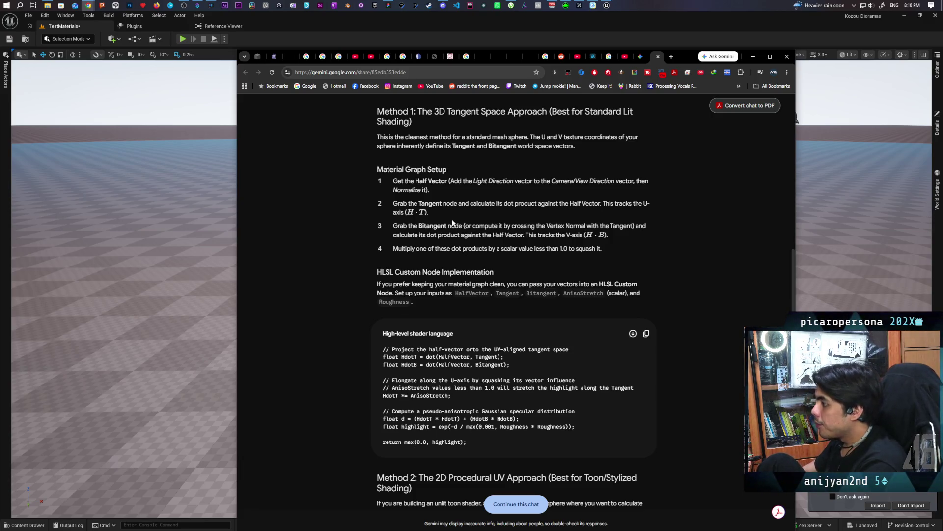
Step: Read through Method 1 and Method 2, then switch back to the Unreal editor
scroll(460, 222, "down", 1)
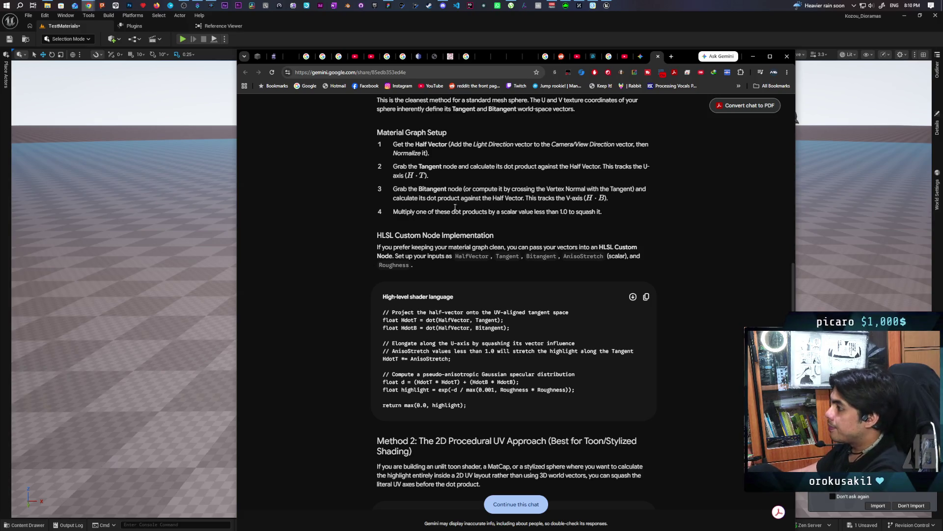
scroll(453, 195, "down", 1)
scroll(452, 196, "down", 2)
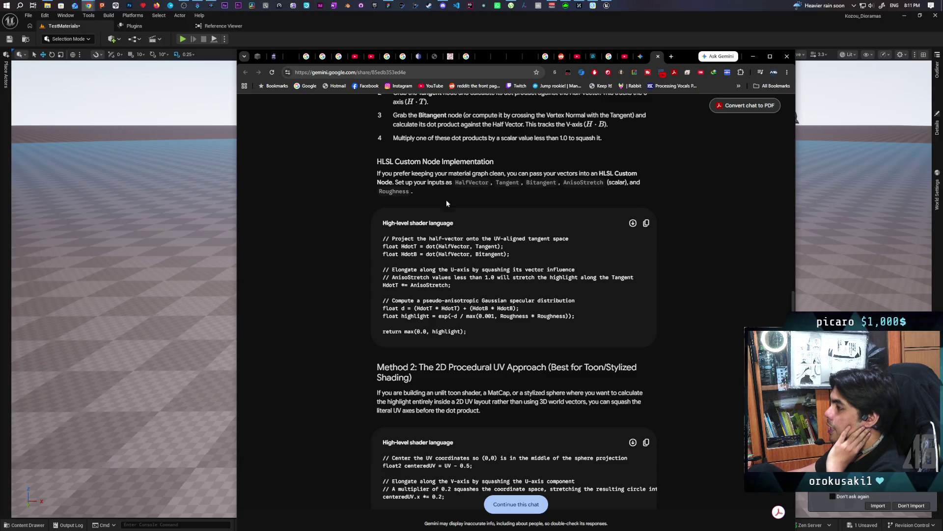
scroll(373, 191, "down", 2)
key("alt+Tab")
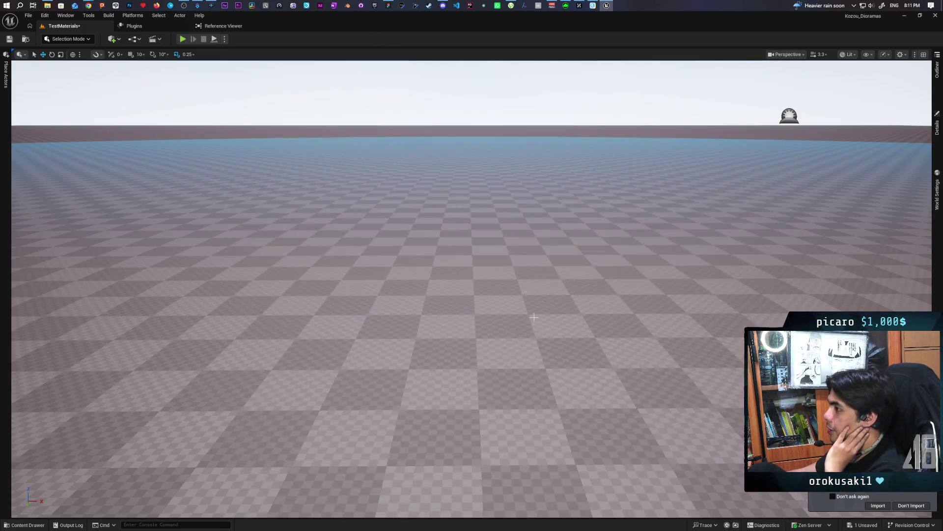
Step: Place a Quick Add 'sphere' above the landscape, then reopen the Content Drawer
left_click(26, 525)
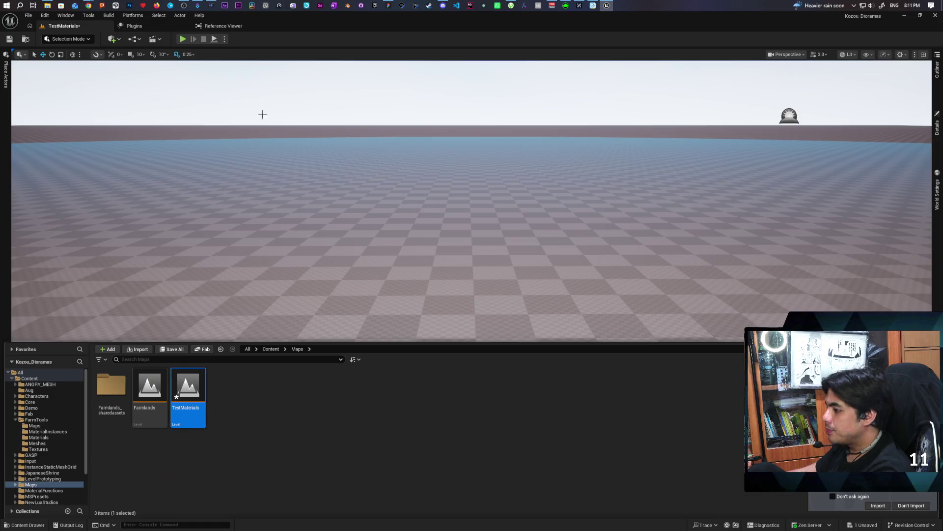
left_click(118, 41)
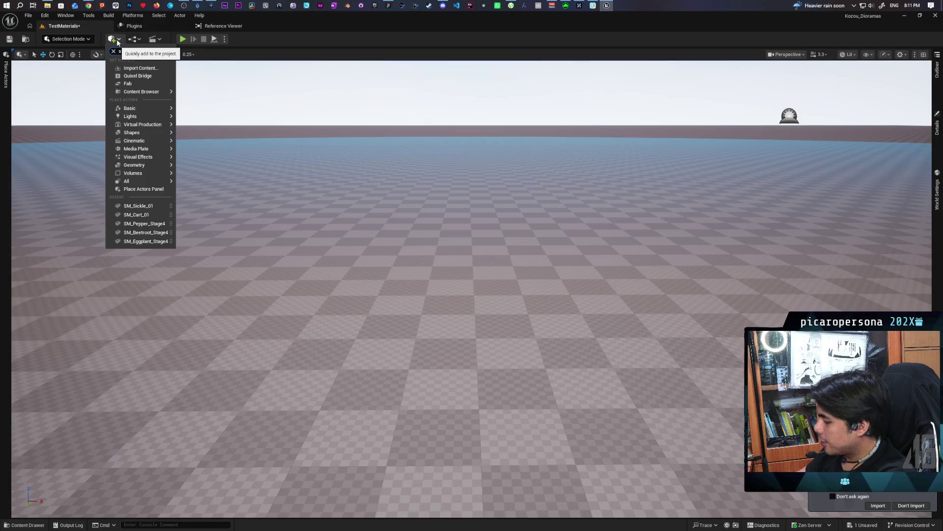
type("sphere")
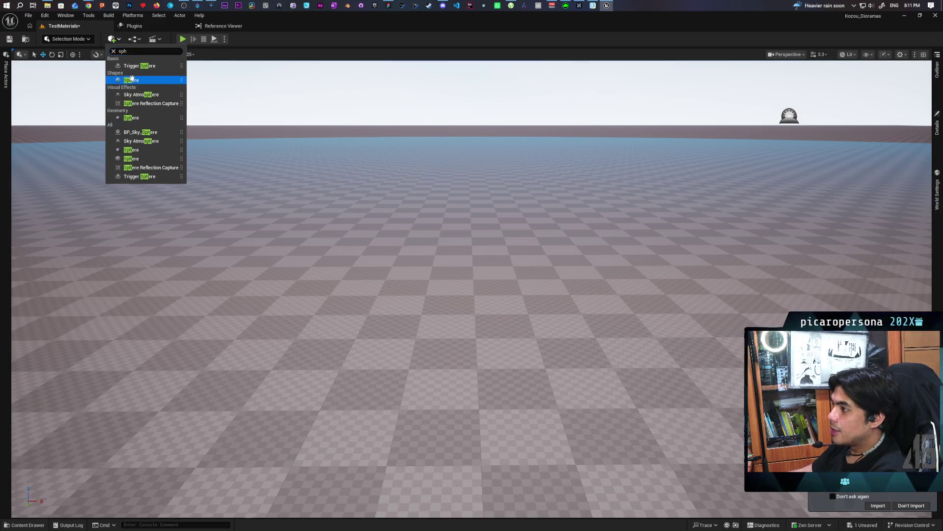
mouse_move(131, 69)
left_mouse_down()
mouse_move(368, 286)
mouse_move(380, 202)
left_mouse_up()
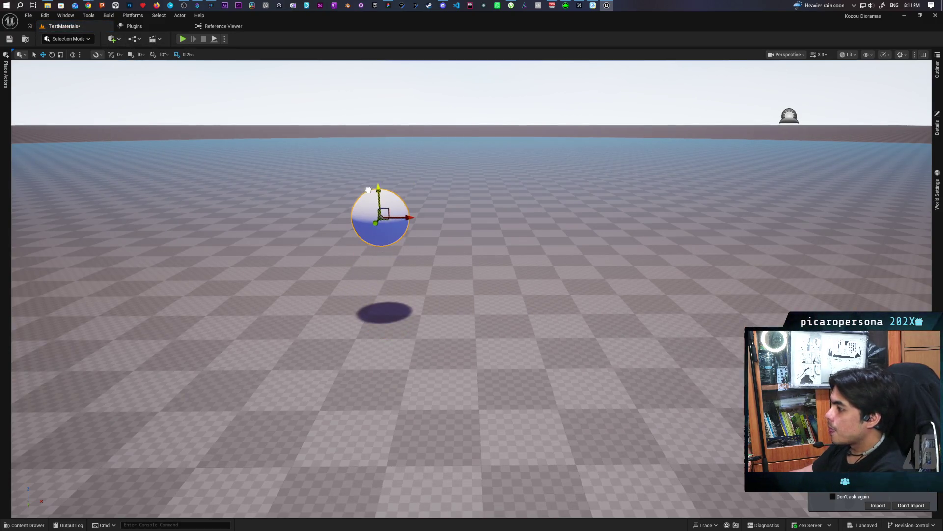
scroll(400, 202, "up", 2)
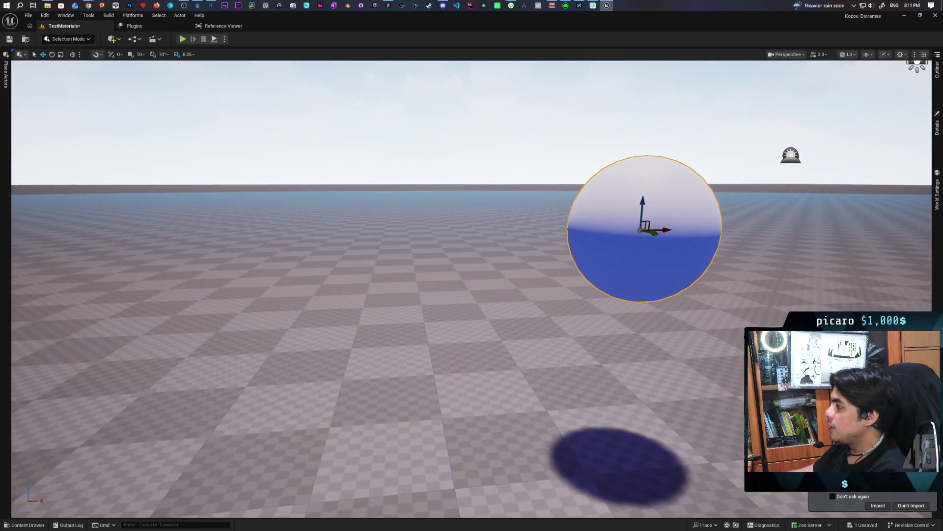
scroll(472, 265, "down", 5)
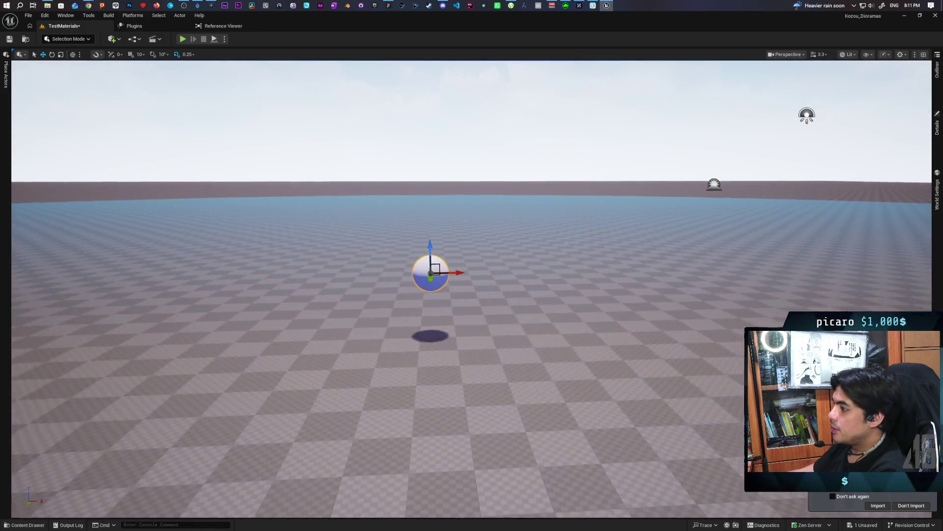
scroll(471, 265, "up", 2)
scroll(472, 265, "up", 1)
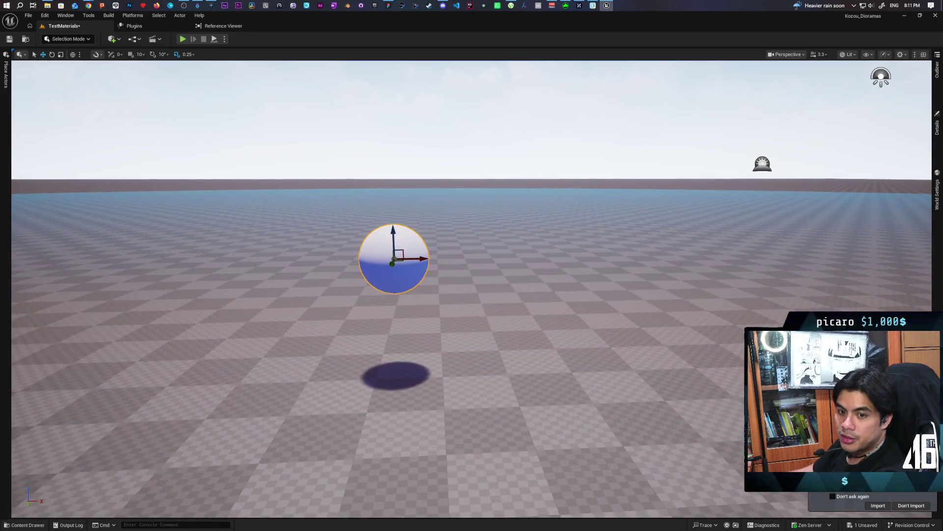
scroll(472, 266, "down", 2)
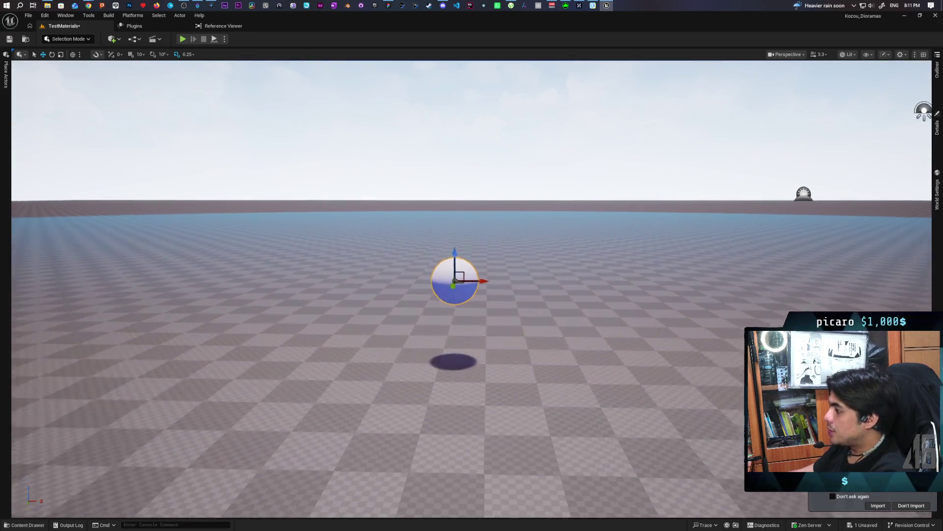
scroll(448, 303, "up", 3)
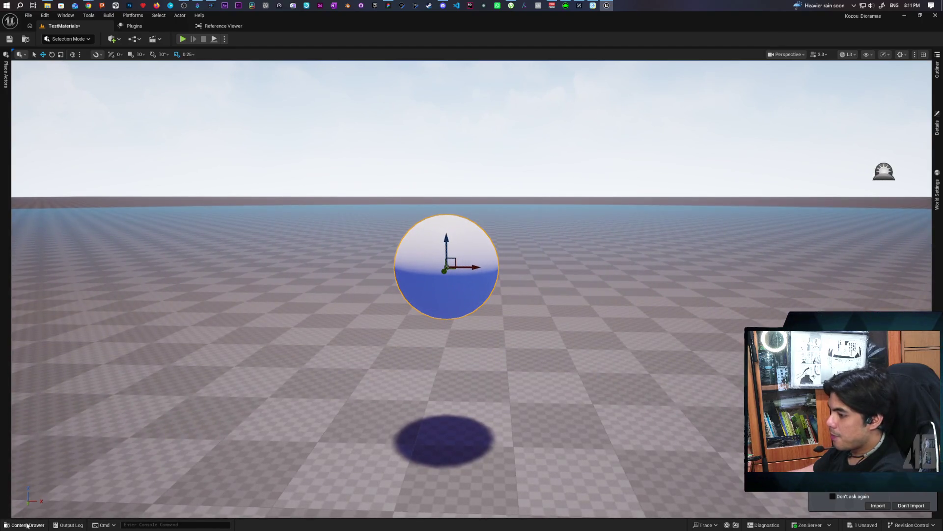
left_click(27, 524)
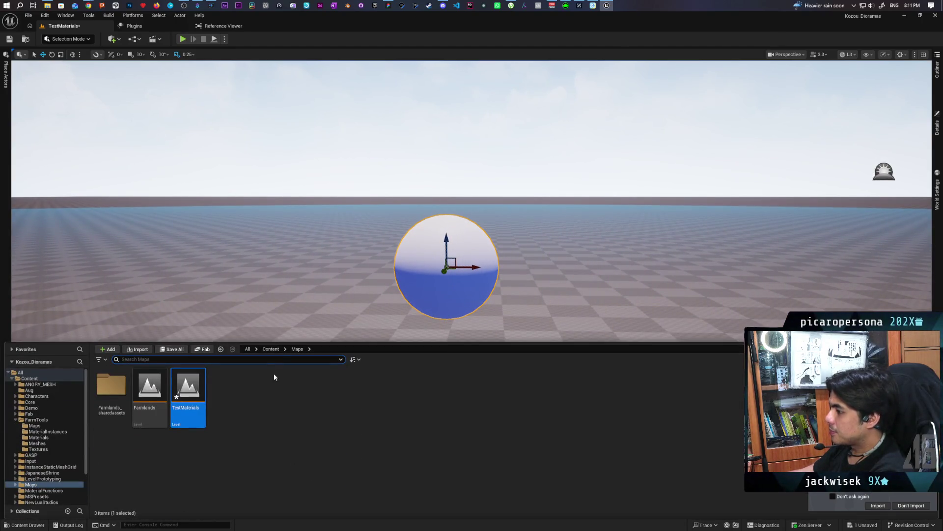
Step: Create a TestMaterials folder under Content and open it
left_click(271, 348)
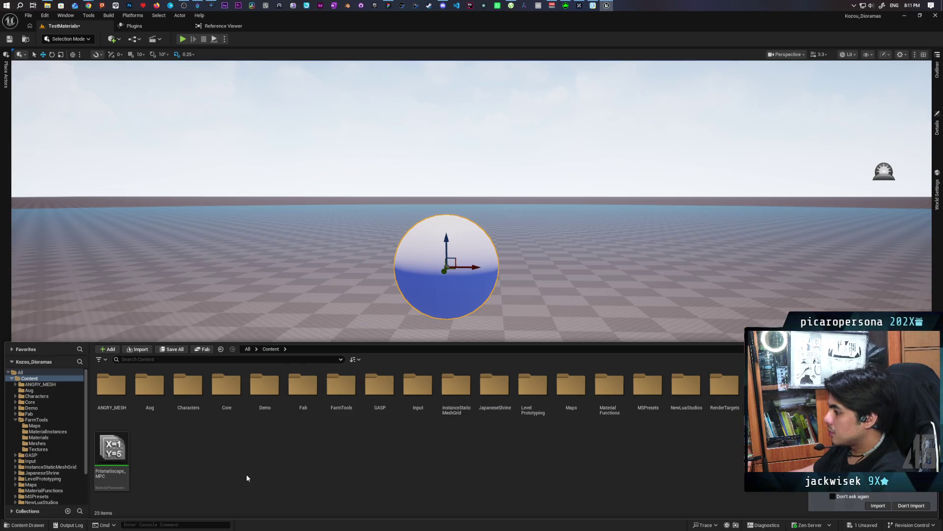
right_click(225, 450)
left_click(258, 188)
type("TestM")
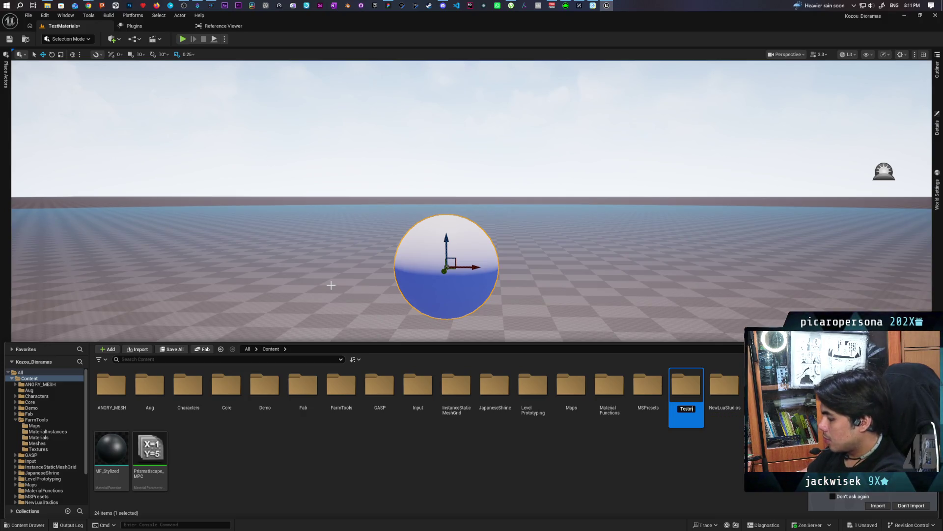
type("a")
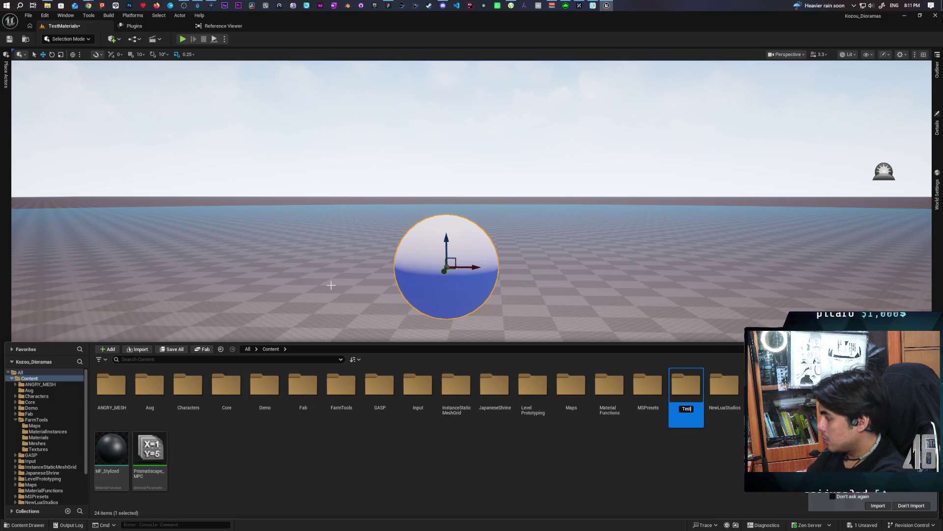
type("Materials")
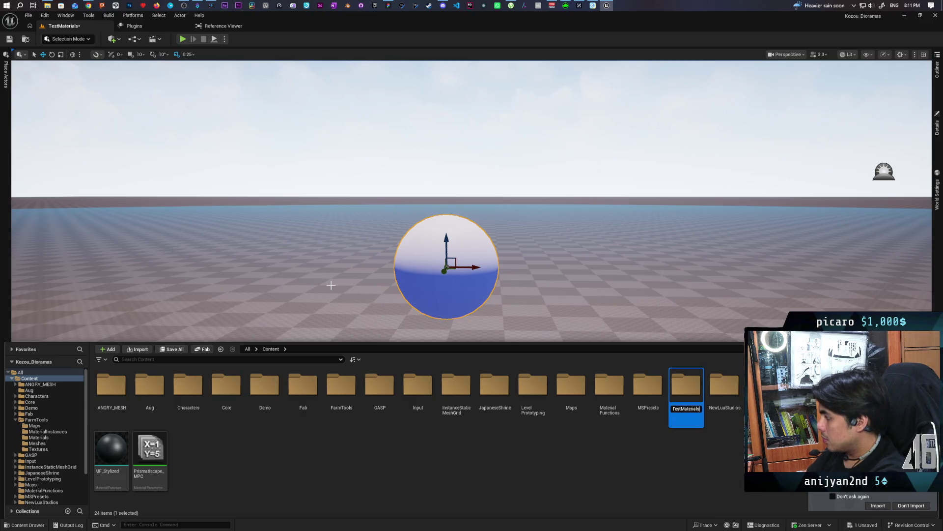
key("Return")
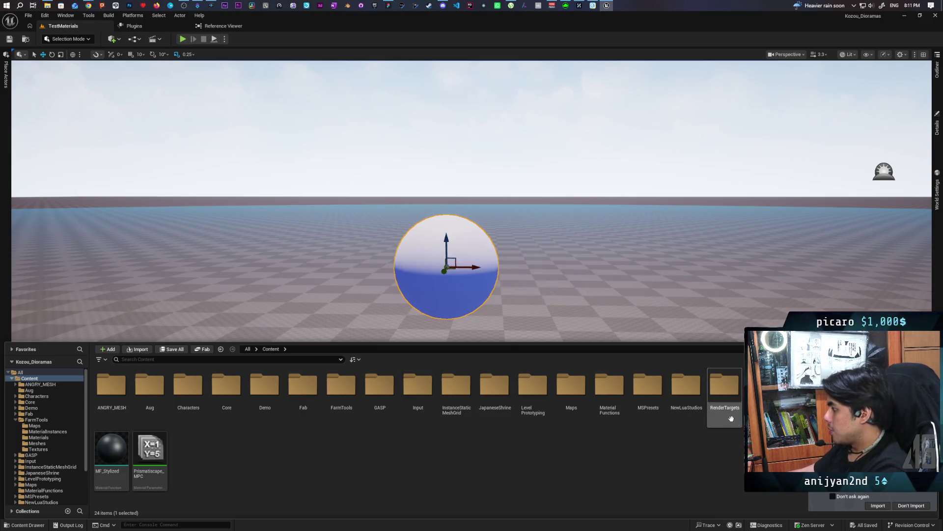
double_click(725, 385)
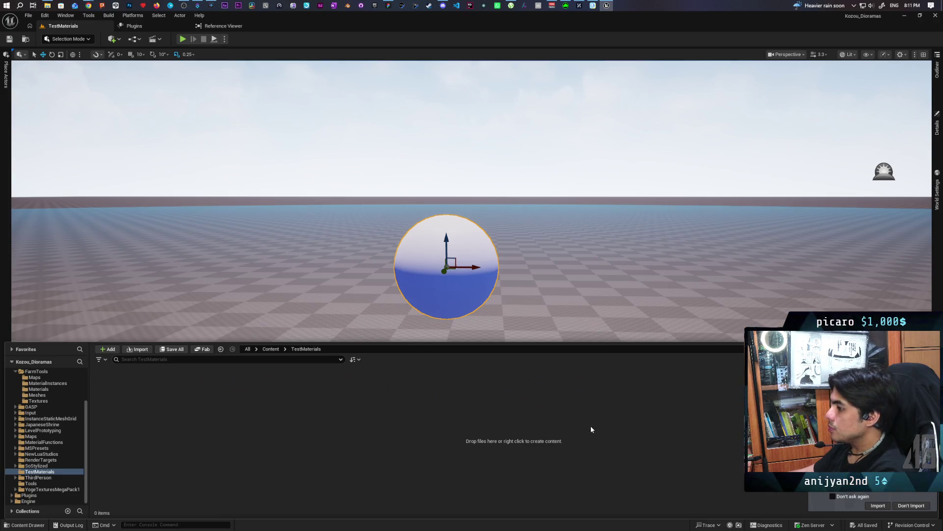
Step: Create a new material named M_TestAniso inside the folder
right_click(151, 417)
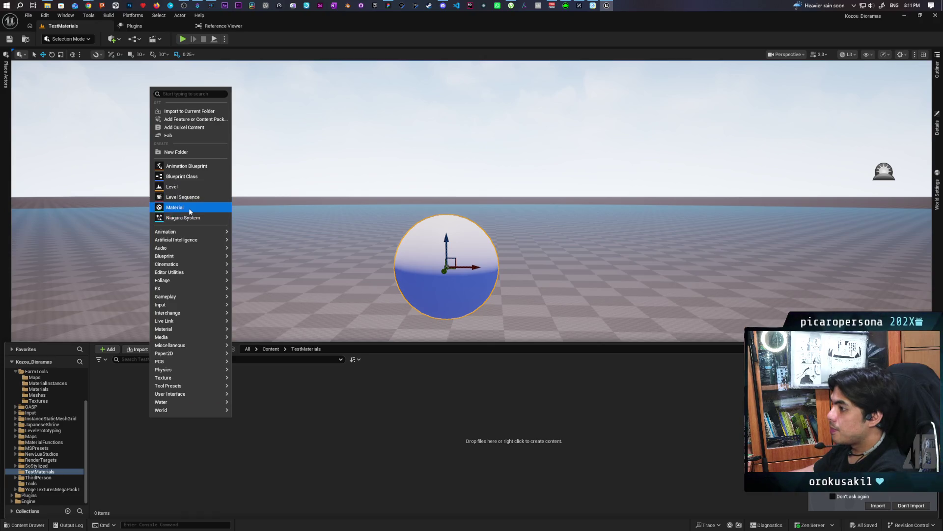
left_click(176, 207)
type("M_TestAniso")
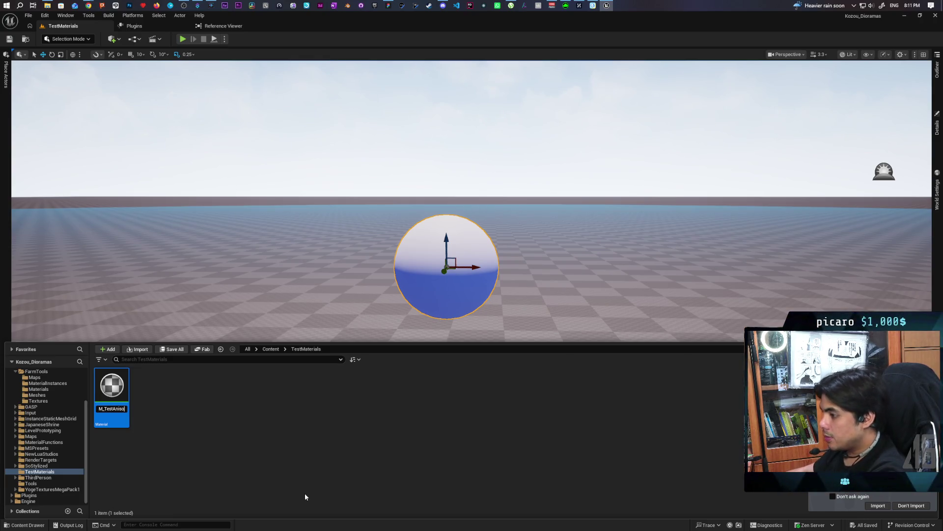
key("Return")
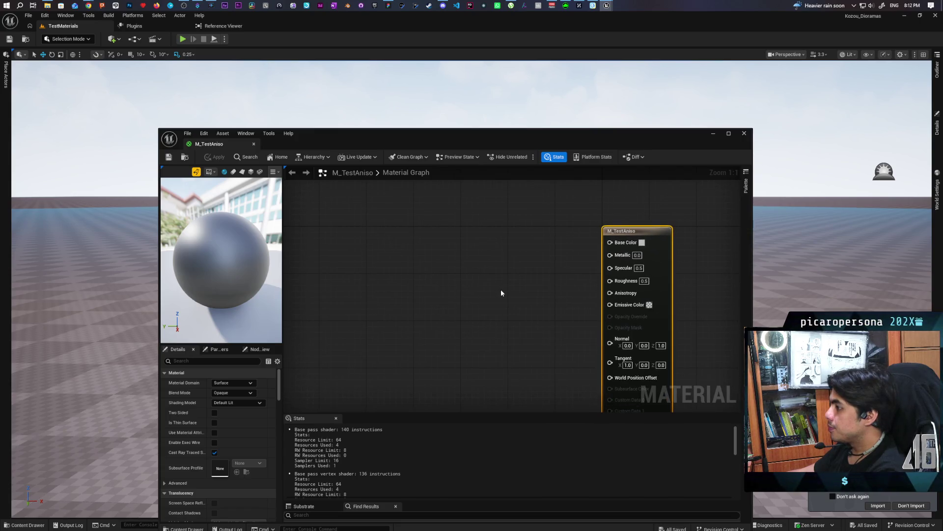
Step: Add a Dot node to the M_TestAniso graph and move it up and right
right_click(387, 270)
type("dot")
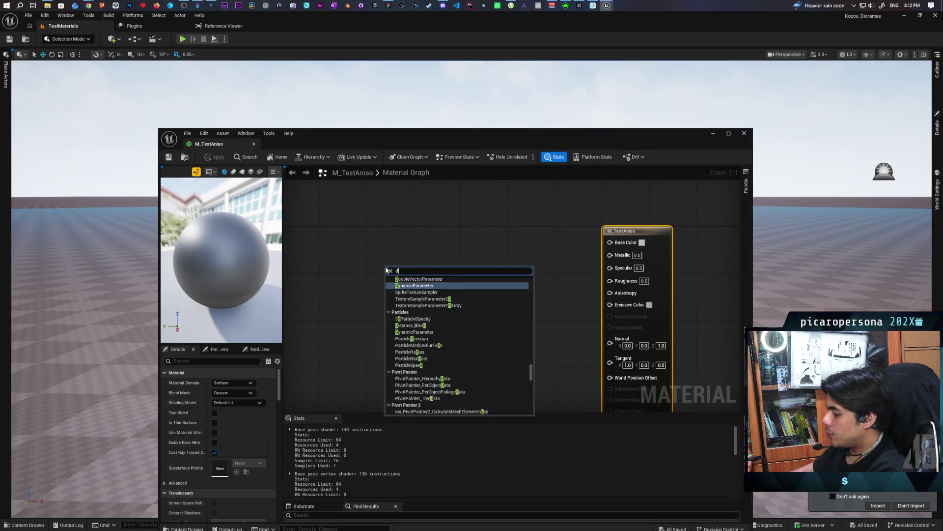
key("Return")
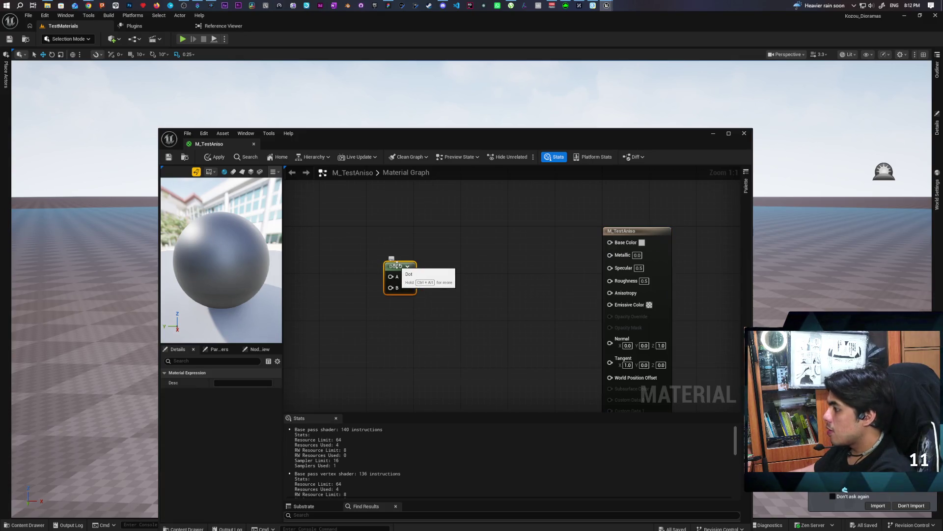
mouse_move(386, 269)
left_mouse_down()
mouse_move(481, 230)
mouse_move(469, 224)
left_mouse_up()
Step: Add a VertexNormalWS node and place it near the Dot node
right_click(351, 281)
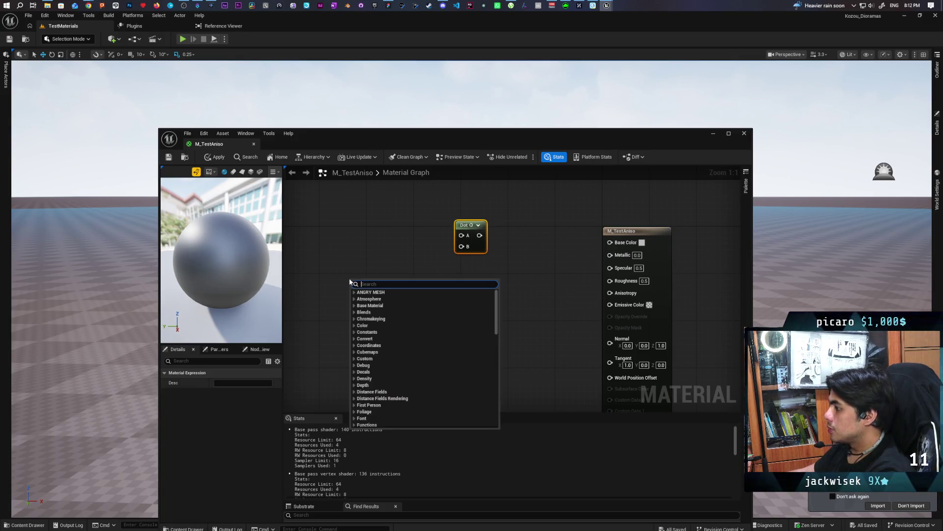
type("get")
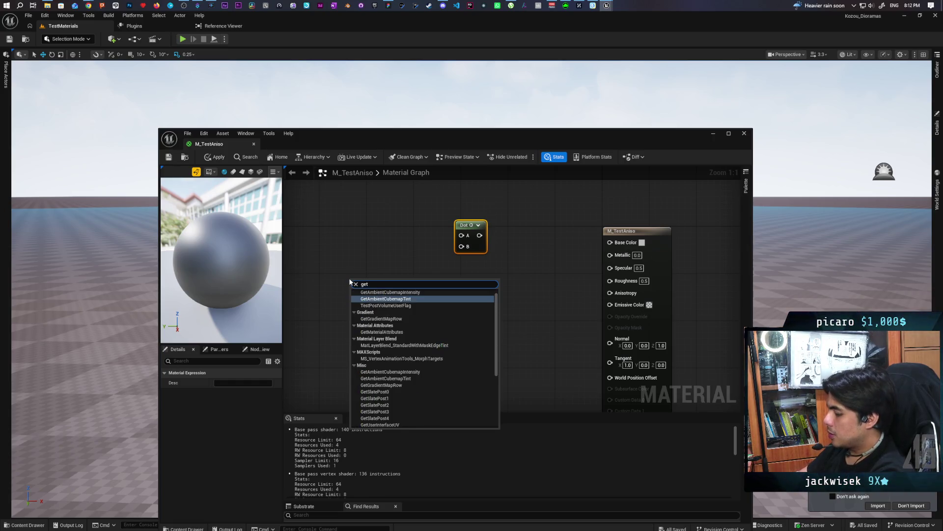
key("BackSpace")
key("BackSpace")
key("BackSpace")
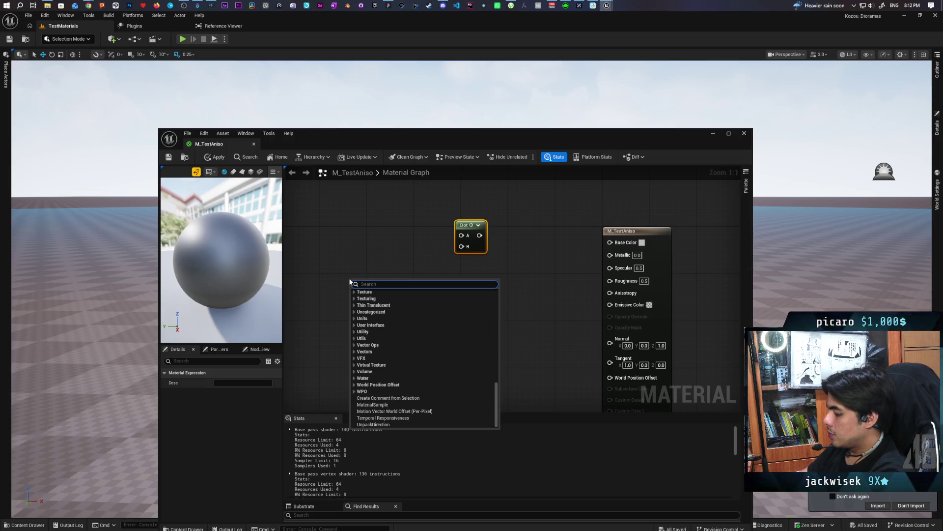
type("worl")
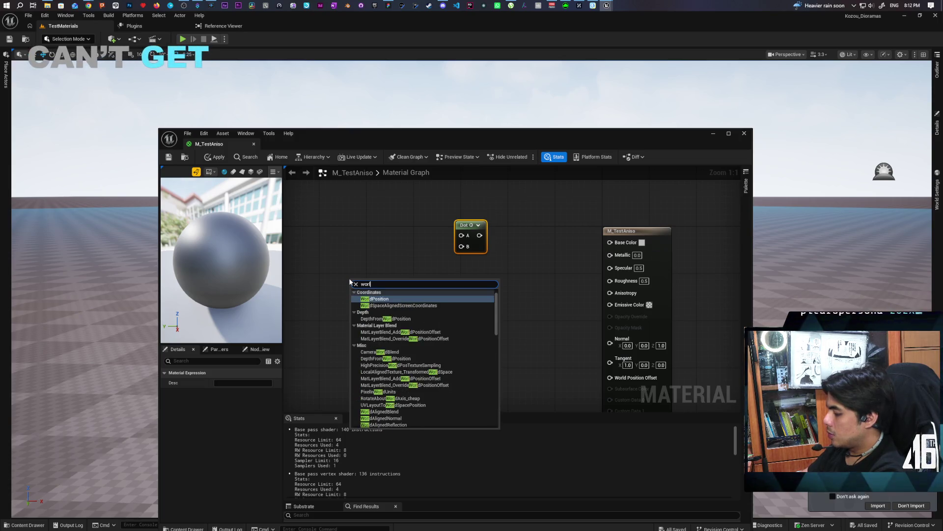
type("d vecto")
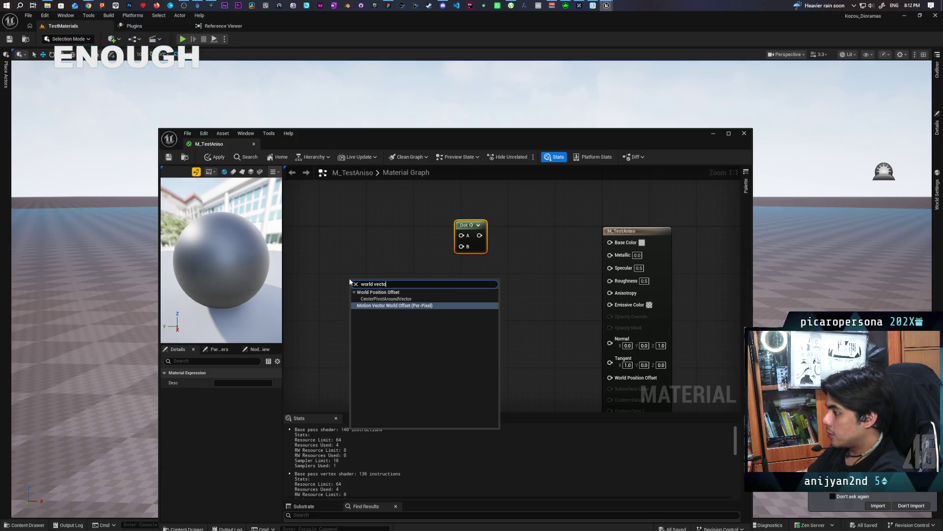
left_click(349, 286)
right_click(349, 288)
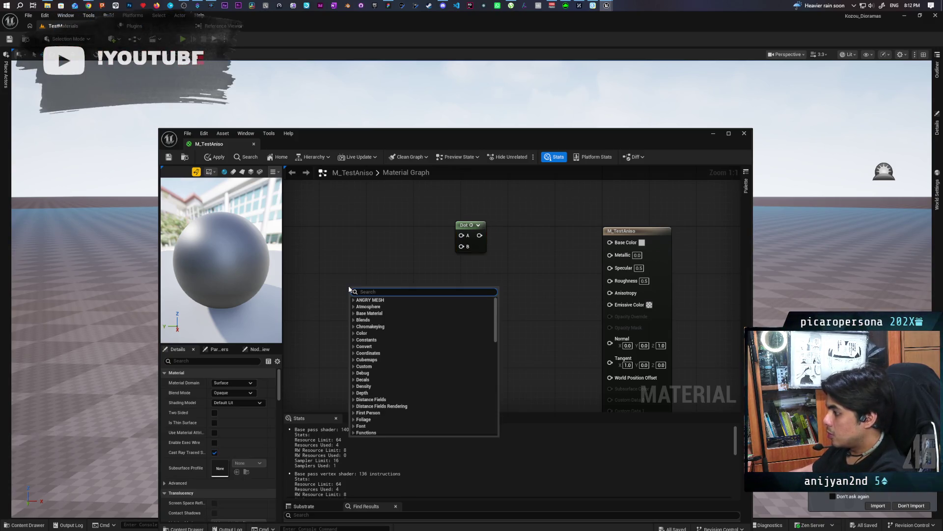
type("normal")
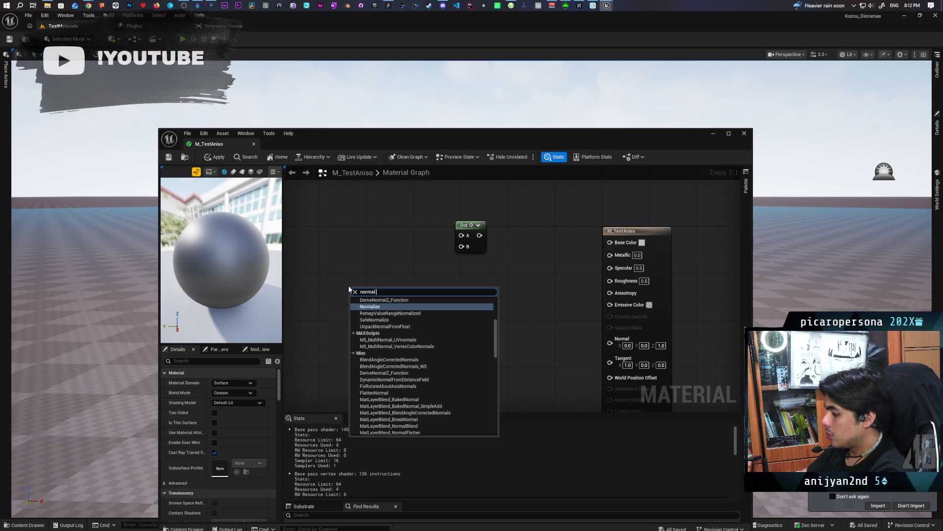
type(" vec")
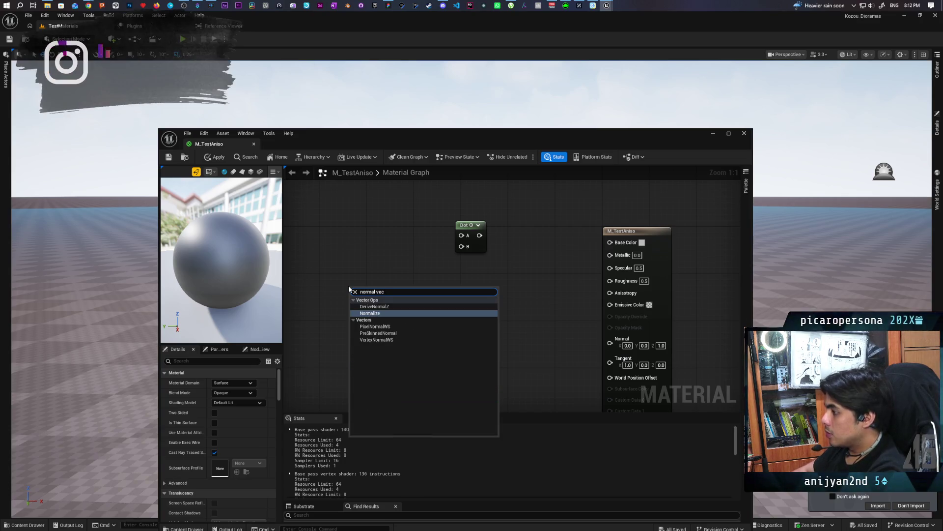
key("Down")
key("Down")
key("Down")
key("Return")
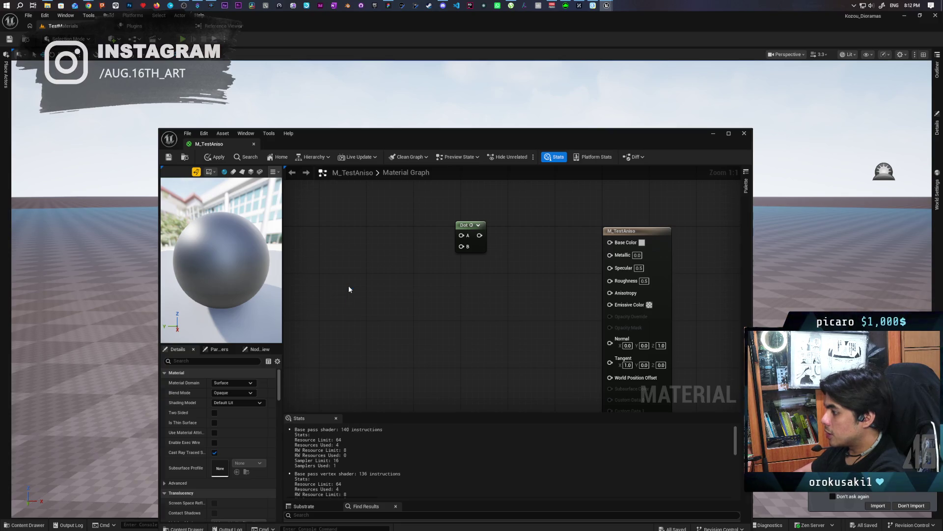
mouse_move(382, 305)
left_mouse_down()
mouse_move(364, 276)
mouse_move(461, 246)
left_mouse_up()
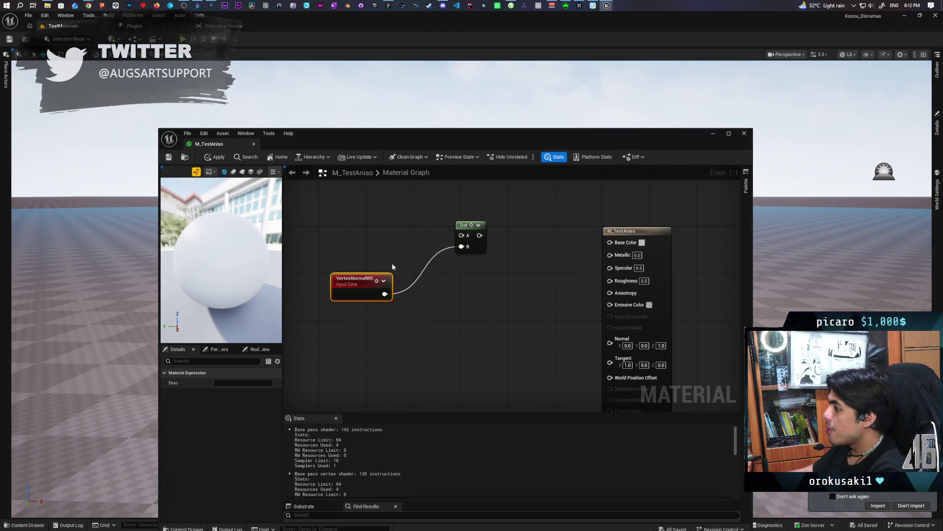
left_click_drag(400, 255, 400, 271)
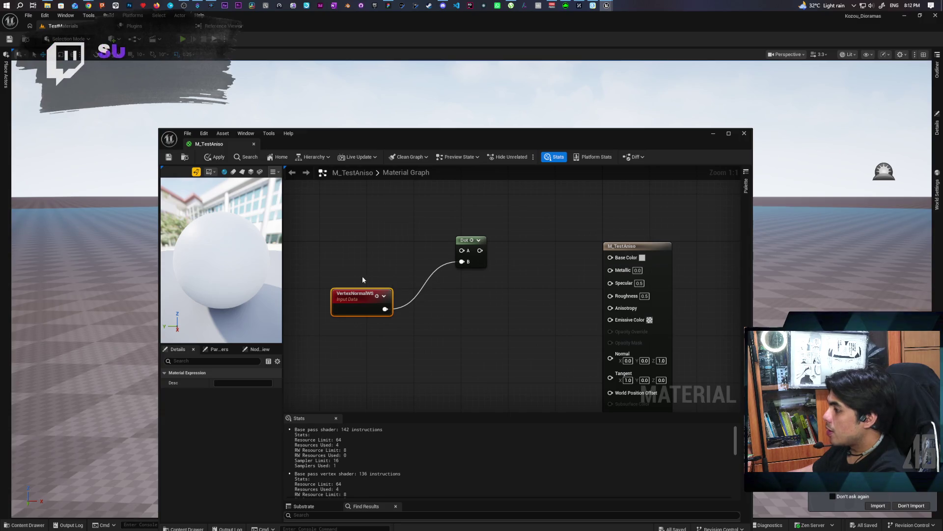
Step: Add a 0,0,1 Constant3Vector and wire it into the Dot's A input
left_click(339, 235)
left_click_drag(373, 241, 361, 223)
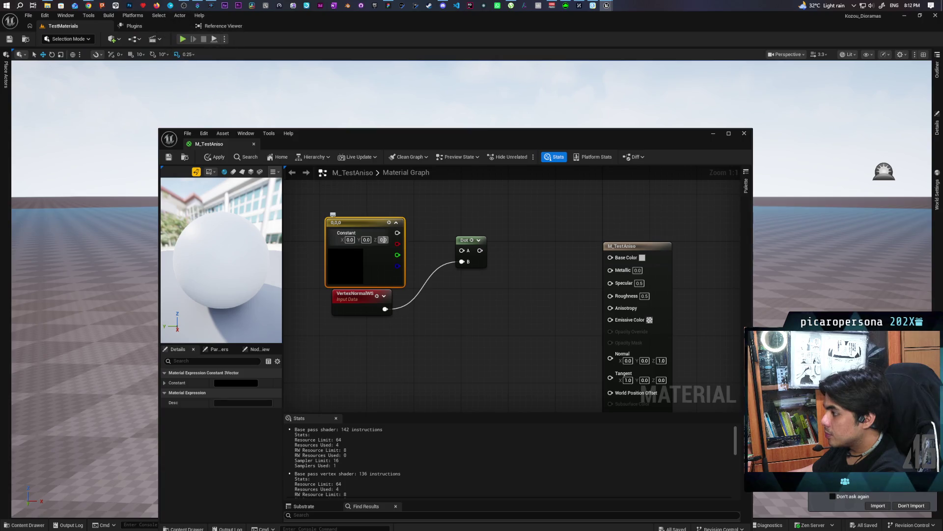
type("1")
left_click(437, 222)
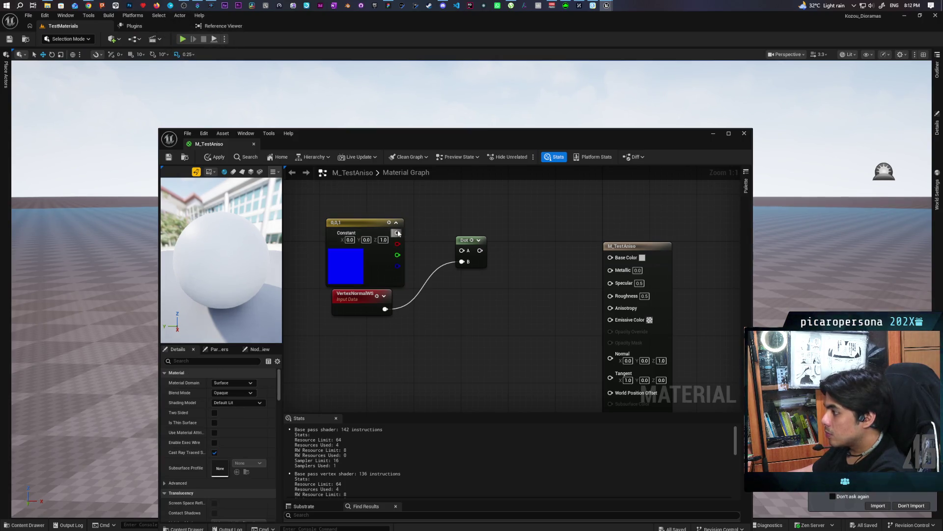
mouse_move(398, 234)
left_mouse_down()
mouse_move(461, 251)
mouse_move(610, 257)
left_mouse_up()
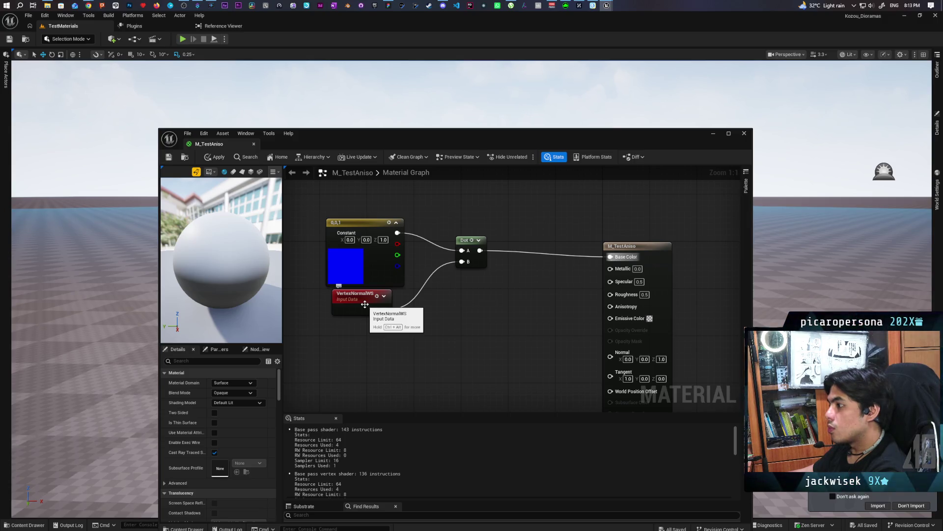
Step: Feed the Dot result through a new If node into Base Color, and add a 0 Constant
left_click(488, 281)
mouse_move(480, 250)
left_mouse_down()
mouse_move(491, 292)
mouse_move(610, 256)
left_mouse_up()
mouse_move(508, 282)
left_mouse_down()
mouse_move(543, 259)
mouse_move(556, 265)
left_mouse_up()
left_click(448, 311)
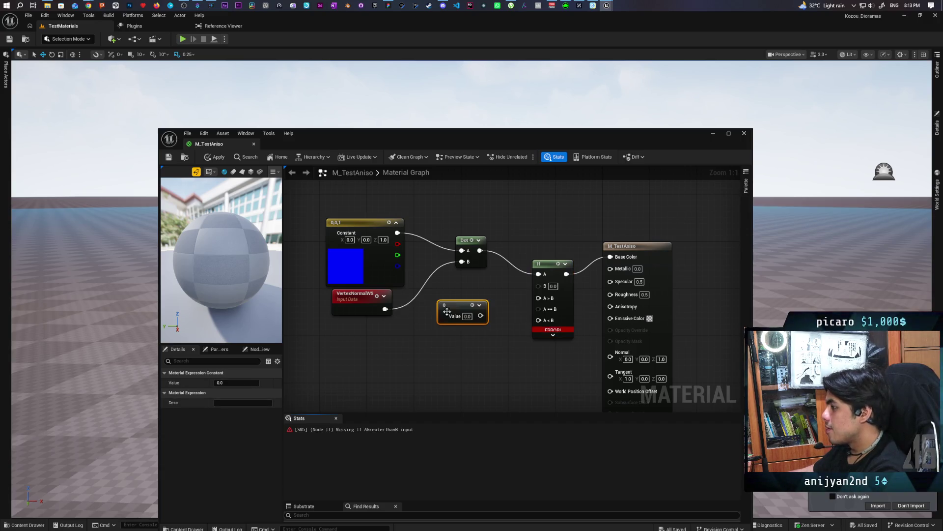
Step: Duplicate the 0 Constant and set the copy's value to 1
key("ctrl+d")
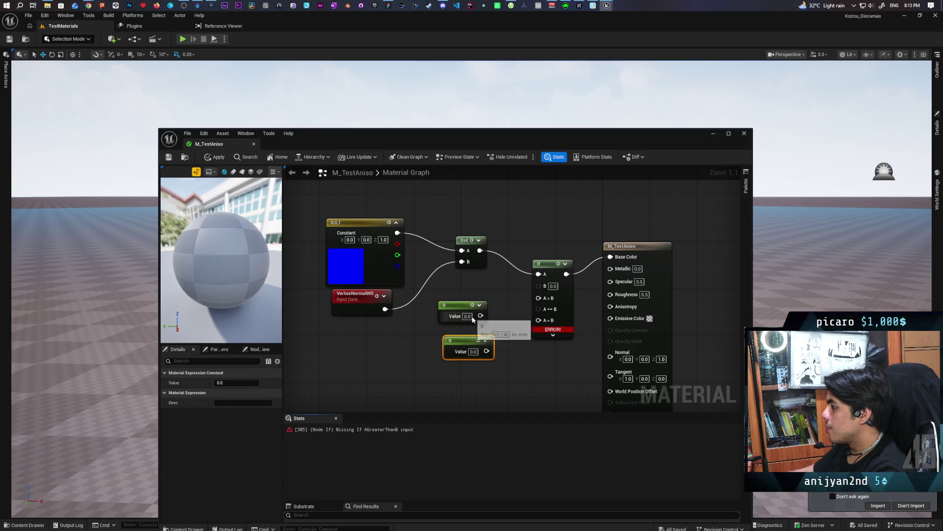
left_click(468, 316)
type("1")
key("Return")
left_click(515, 312)
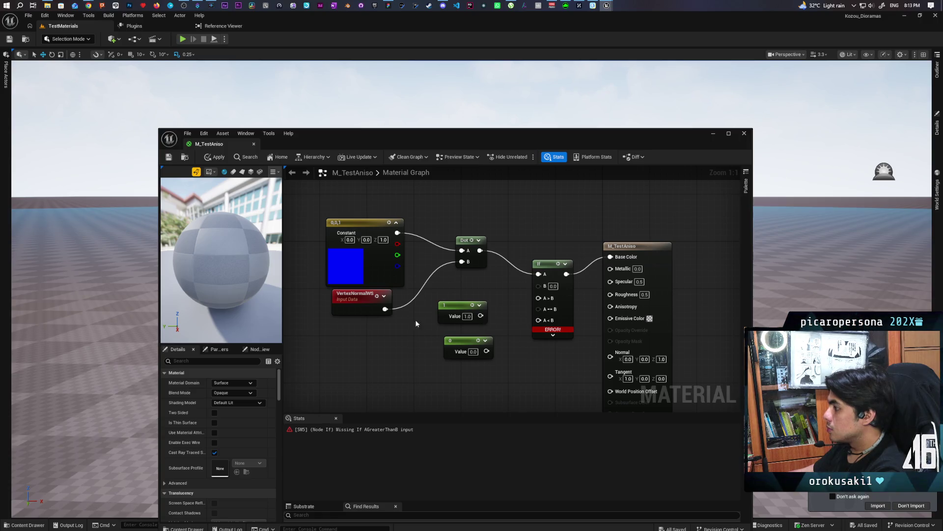
Step: Tidy the node layout, then wire 1 into the If's A>B and A==B, 0 into A<B
left_click_drag(352, 223, 341, 200)
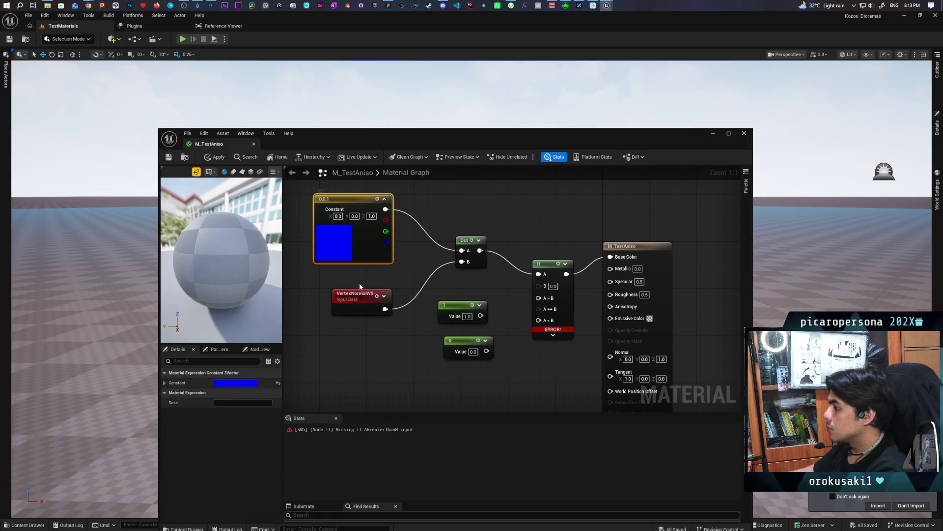
mouse_move(387, 312)
left_mouse_down()
mouse_move(375, 297)
mouse_move(392, 293)
left_mouse_up()
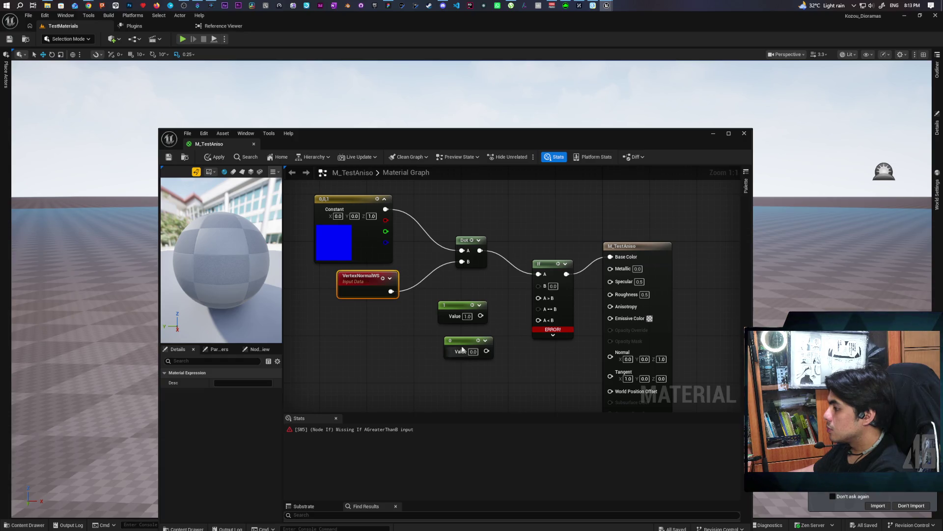
left_click_drag(459, 343, 453, 349)
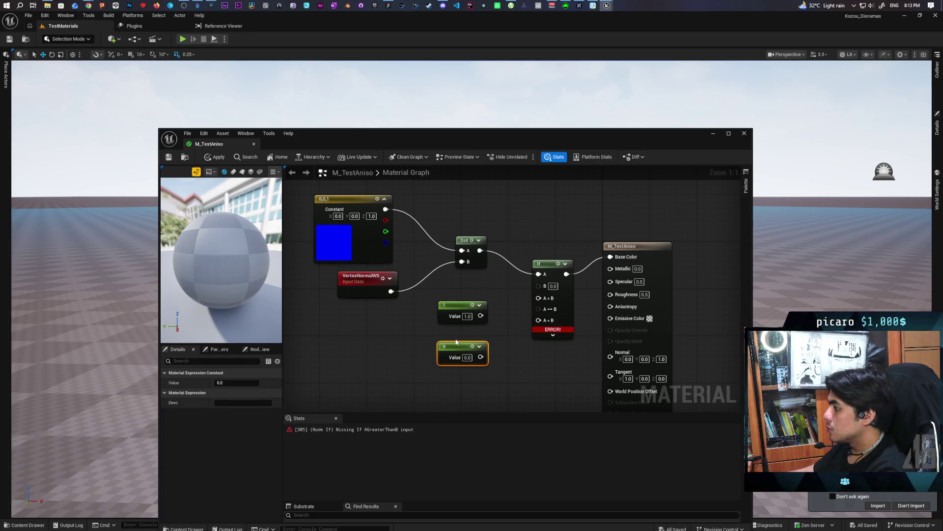
left_click_drag(458, 305, 458, 311)
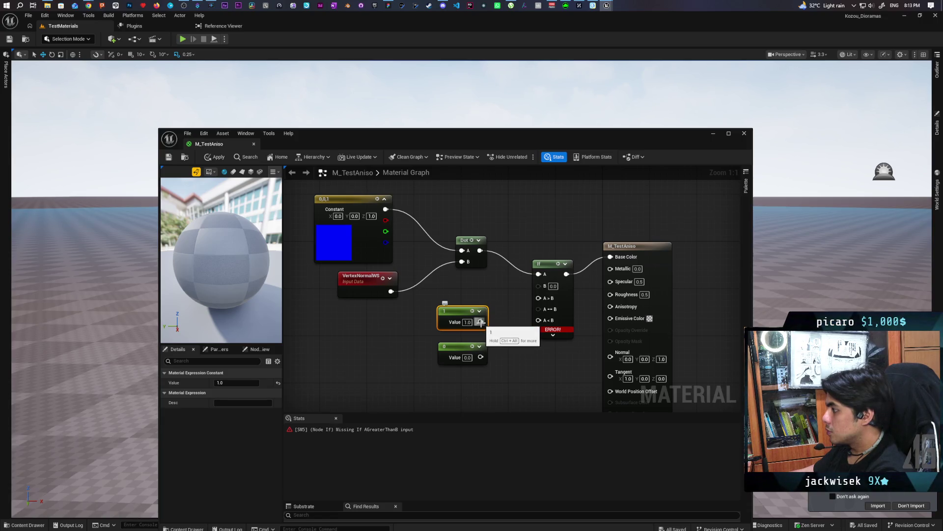
left_click_drag(480, 323, 538, 297)
left_click_drag(481, 323, 539, 309)
mouse_move(481, 358)
left_mouse_down()
mouse_move(544, 338)
mouse_move(539, 320)
left_mouse_up()
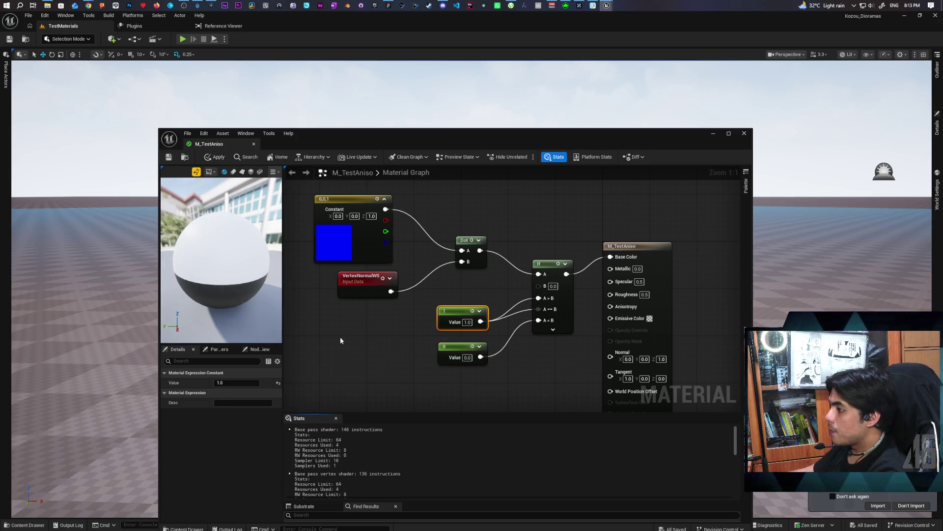
Step: Set the If node's B threshold to 0.4
scroll(230, 293, "down", 2)
scroll(227, 288, "up", 2)
scroll(227, 289, "down", 2)
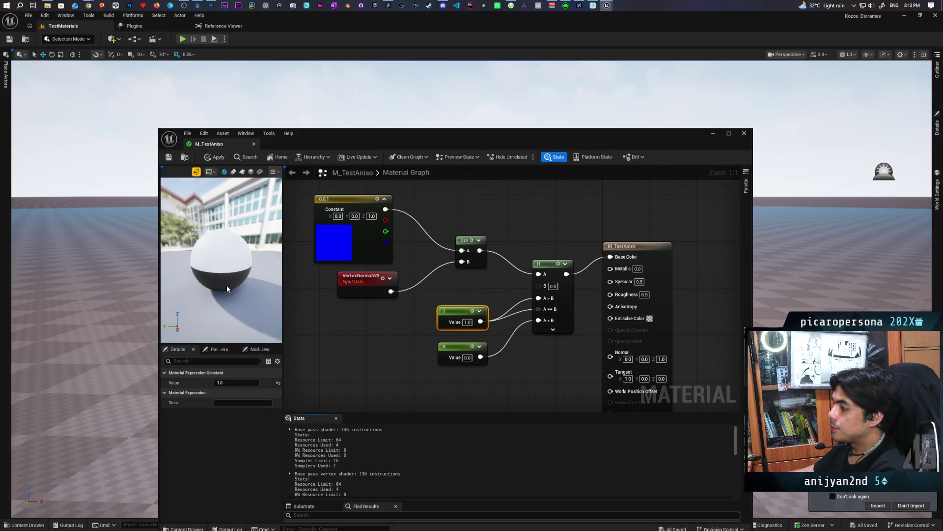
left_click(553, 286)
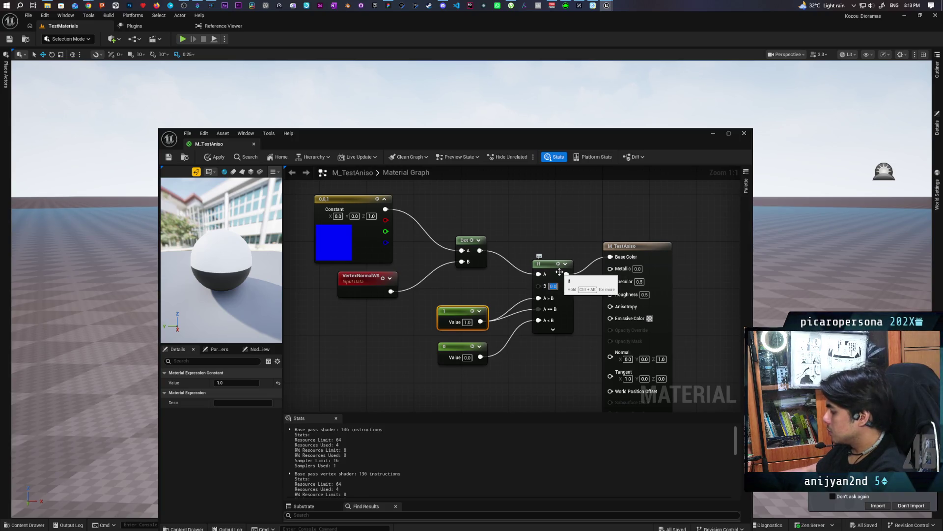
type("1")
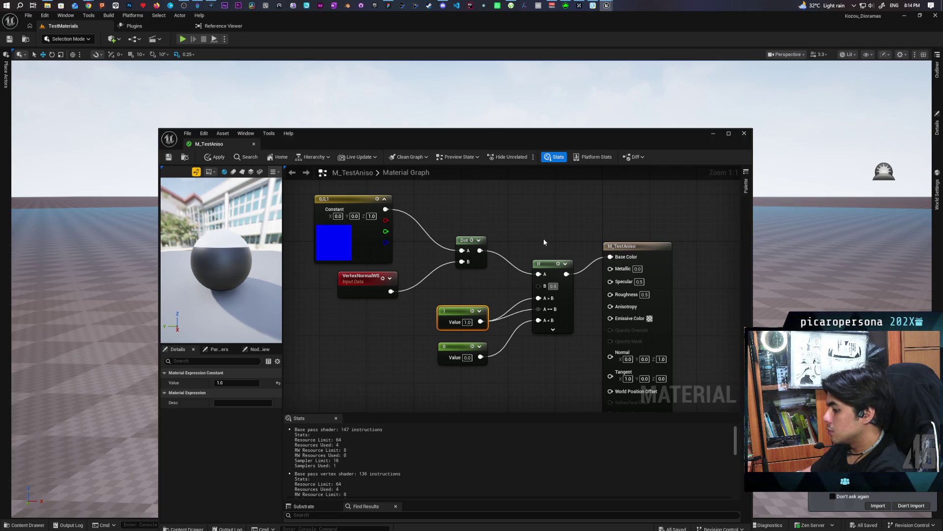
key("ctrl+z")
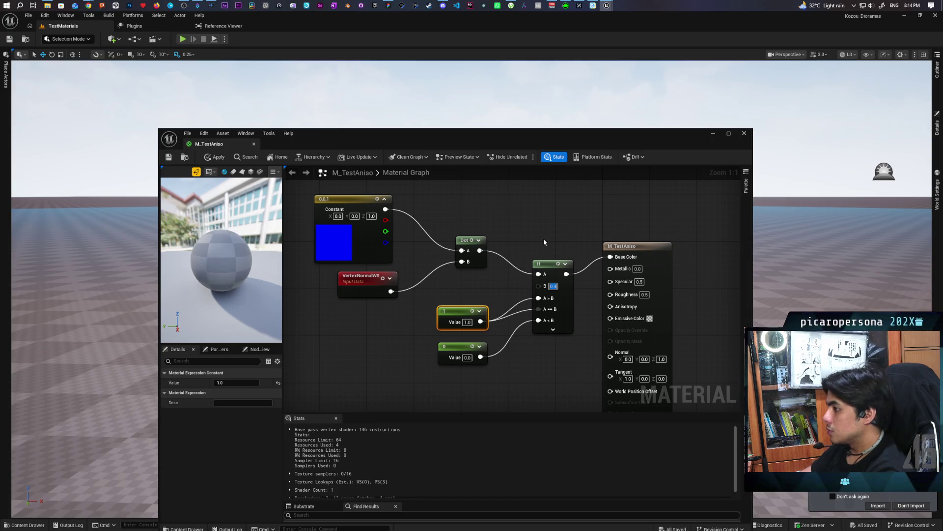
left_click(527, 216)
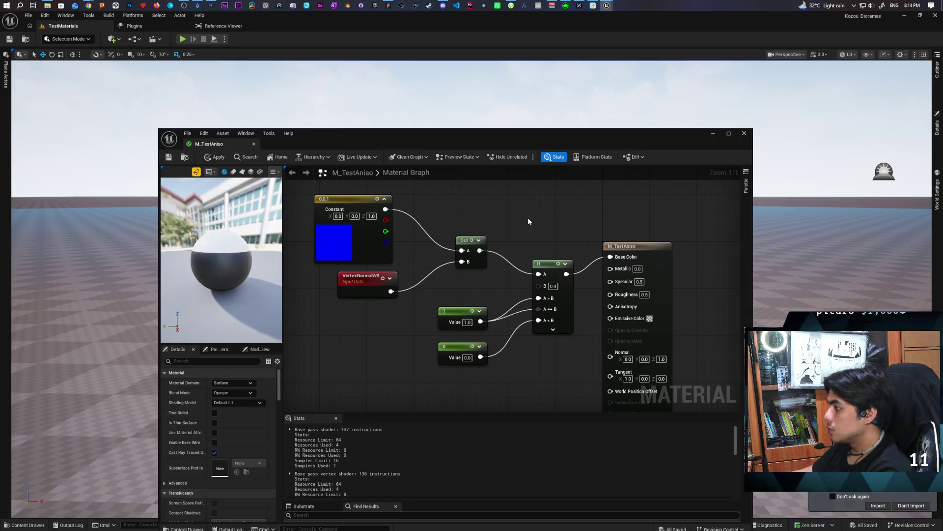
Step: Shift all nodes left and insert an Add node feeding Base Color
scroll(452, 217, "down", 2)
left_click_drag(384, 216, 532, 370)
left_click_drag(526, 275, 461, 264)
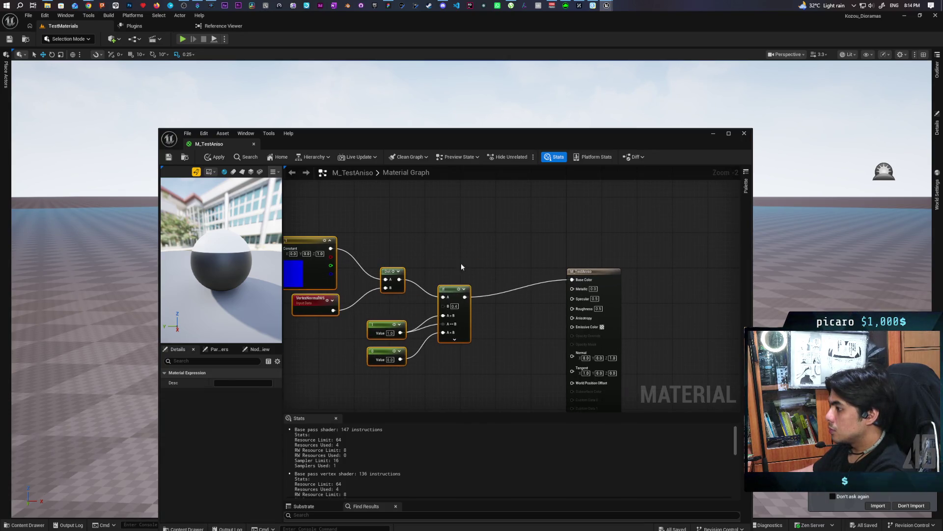
left_click(536, 280)
left_click(533, 256)
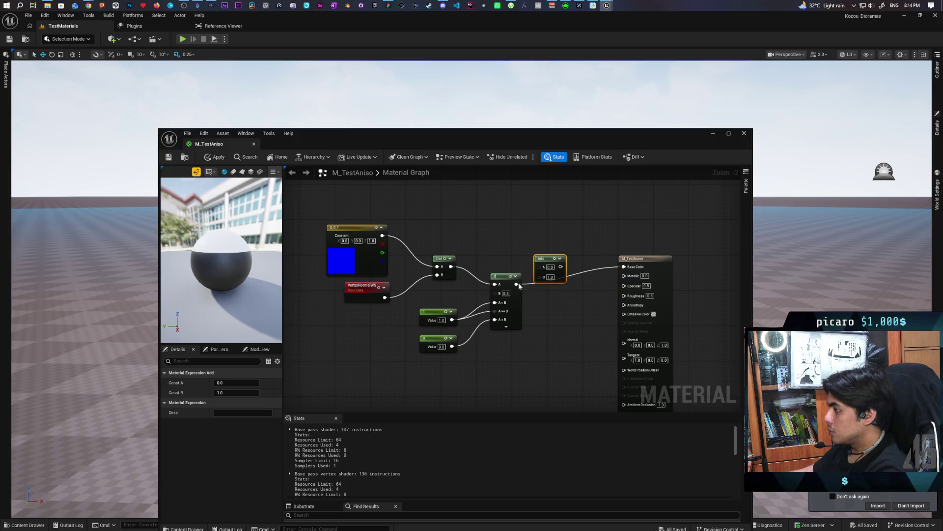
left_click_drag(517, 284, 539, 276)
Step: Duplicate the If node with threshold 0.5, wiring the 1/0 constants and Dot result into it
left_click(523, 312)
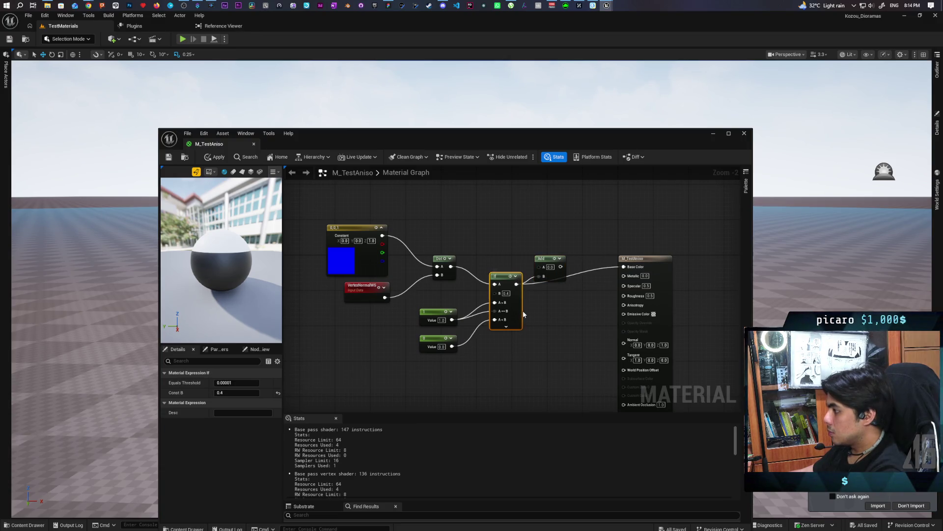
key("ctrl+d")
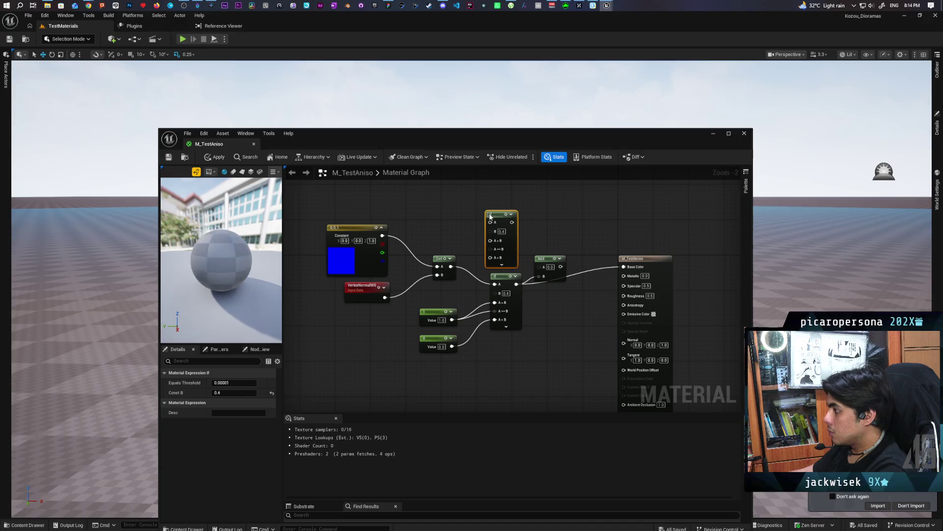
mouse_move(451, 319)
left_mouse_down()
mouse_move(494, 235)
mouse_move(480, 273)
mouse_move(494, 284)
left_mouse_up()
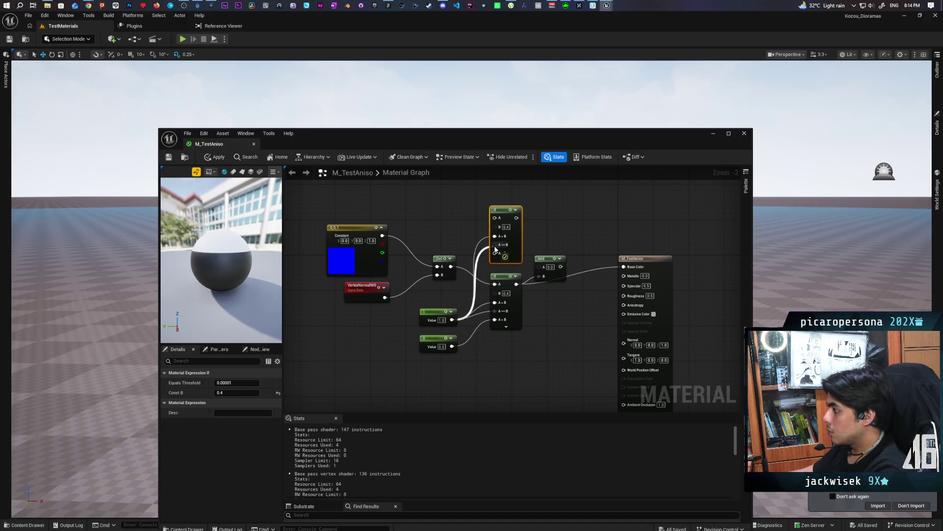
mouse_move(452, 346)
left_mouse_down()
mouse_move(491, 245)
mouse_move(506, 261)
mouse_move(494, 236)
left_mouse_up()
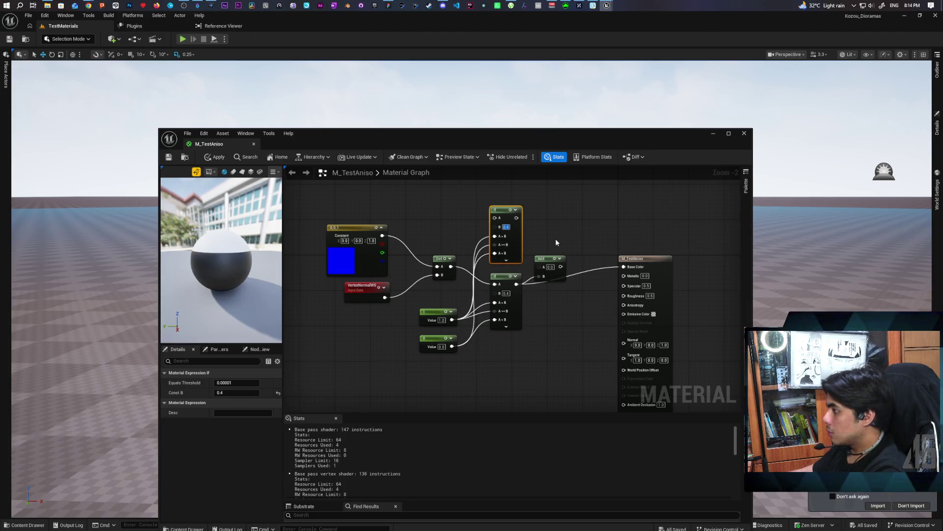
type("0.5")
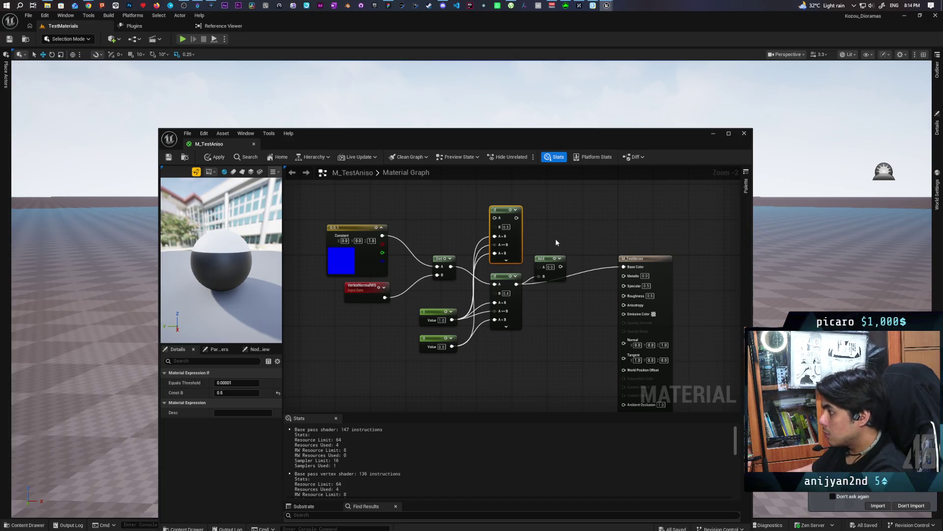
left_click(556, 238)
mouse_move(450, 266)
left_mouse_down()
mouse_move(495, 218)
mouse_move(521, 219)
mouse_move(539, 267)
mouse_move(624, 267)
left_mouse_up()
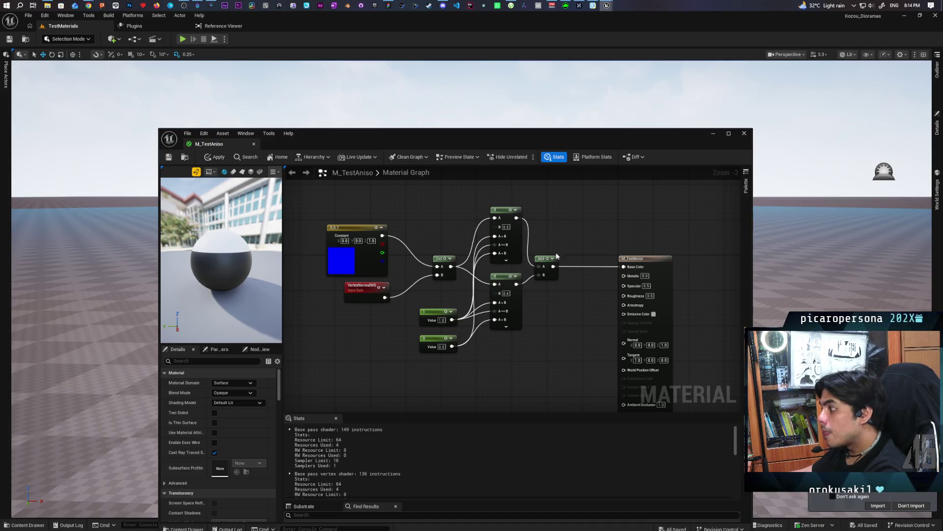
Step: Replace the Add with a Subtract: lower If minus upper If
left_click(545, 273)
key("Delete")
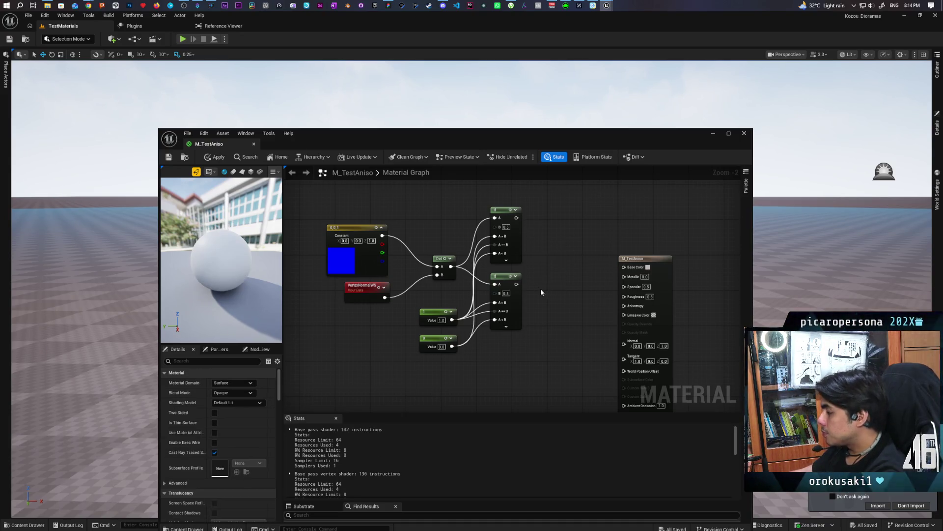
left_click_drag(516, 284, 532, 294)
type("subtract")
key("Return")
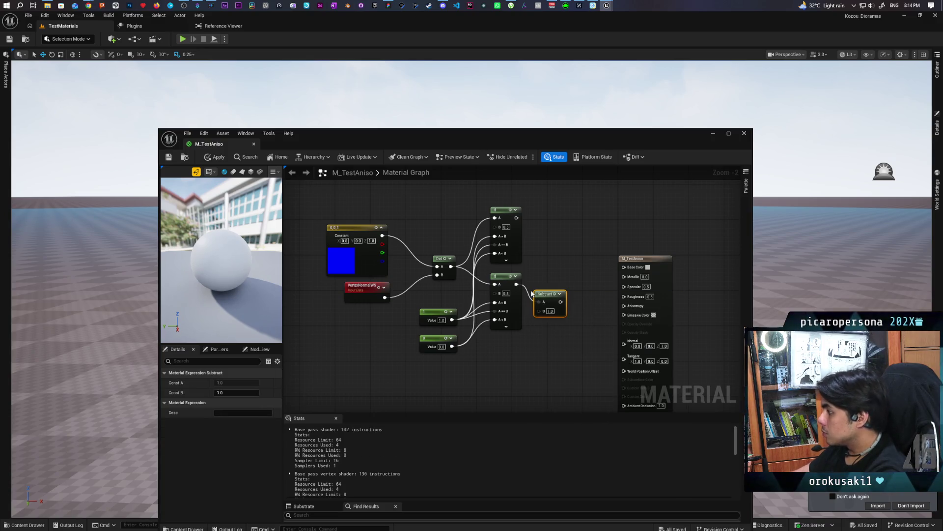
mouse_move(517, 218)
left_mouse_down()
mouse_move(537, 227)
mouse_move(541, 313)
mouse_move(556, 239)
mouse_move(624, 267)
left_mouse_up()
Step: Apply the material changes to show the thin white band on the preview sphere
left_click(215, 157)
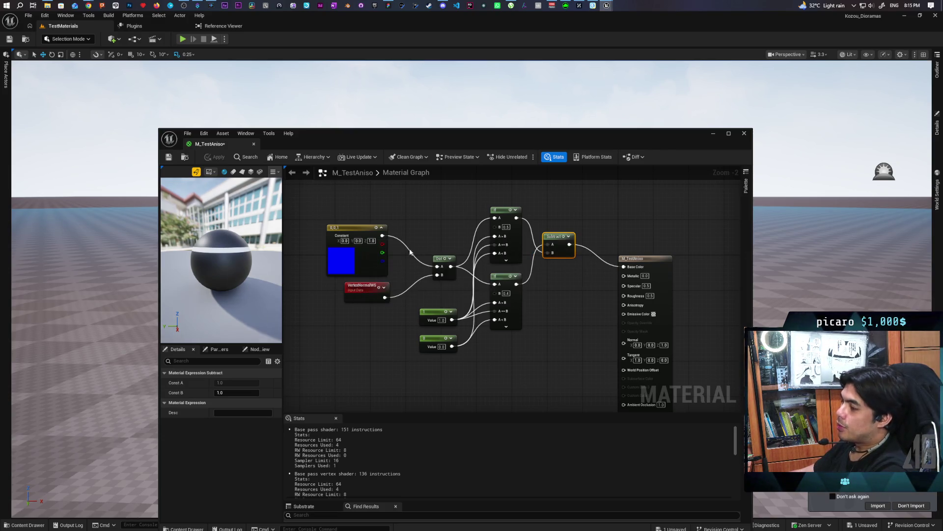
scroll(521, 362, "up", 1)
scroll(529, 351, "down", 1)
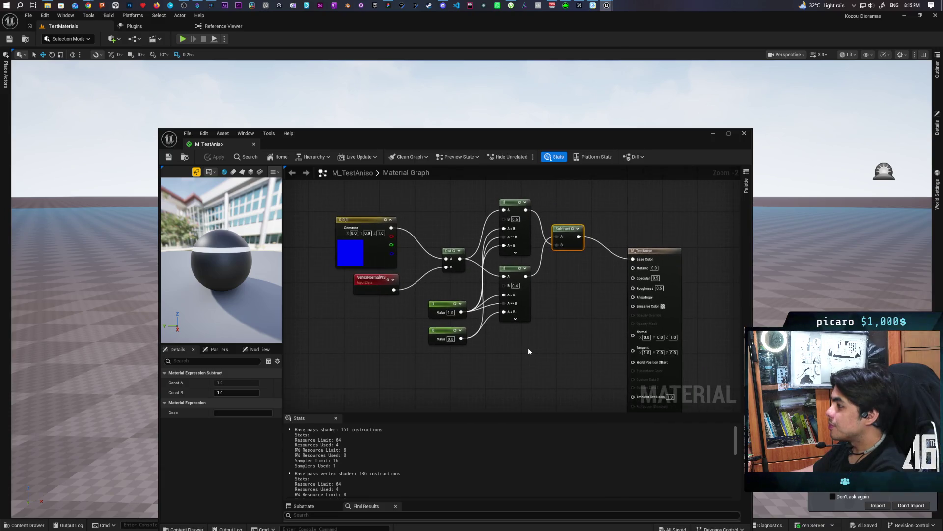
scroll(529, 350, "down", 2)
right_click(483, 338)
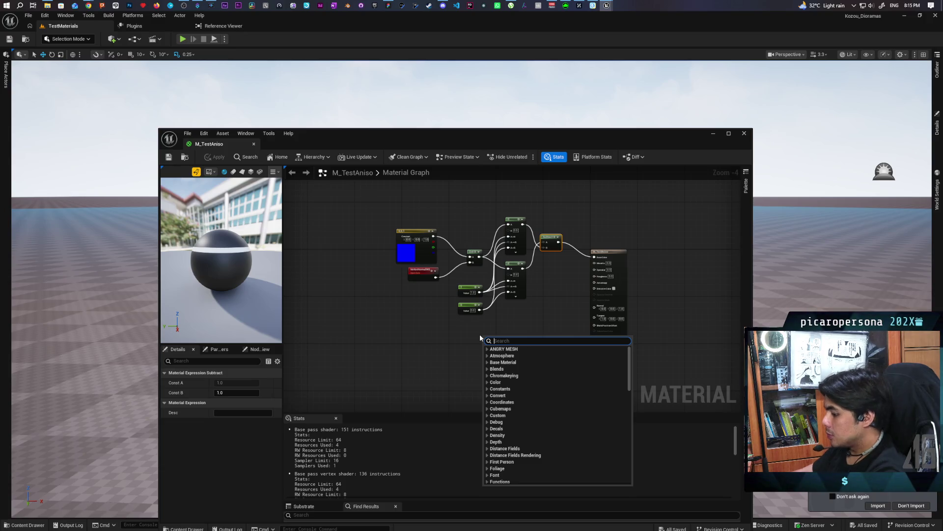
Step: Add an unconnected Fresnel node (exponent 5.0, base reflect 0.04) and preview it alone
type("fresne")
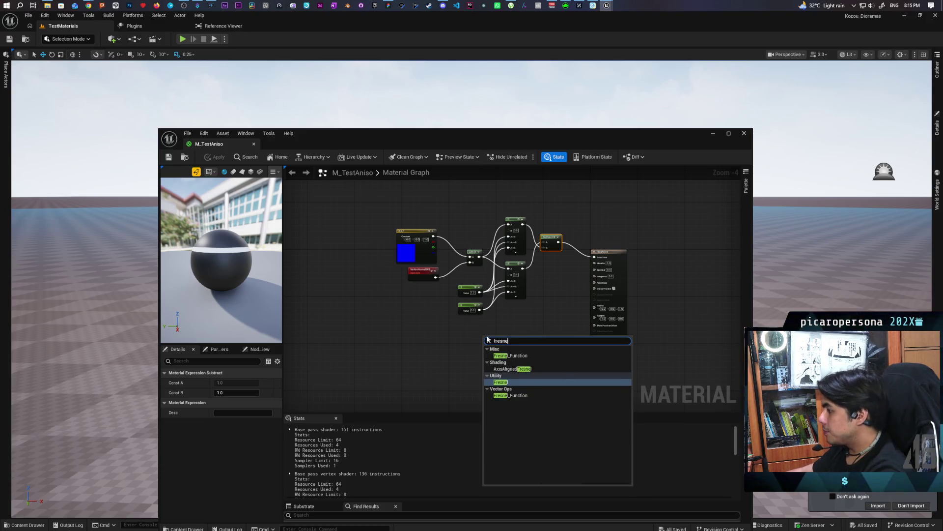
left_click(516, 382)
scroll(524, 373, "up", 3)
scroll(519, 374, "down", 1)
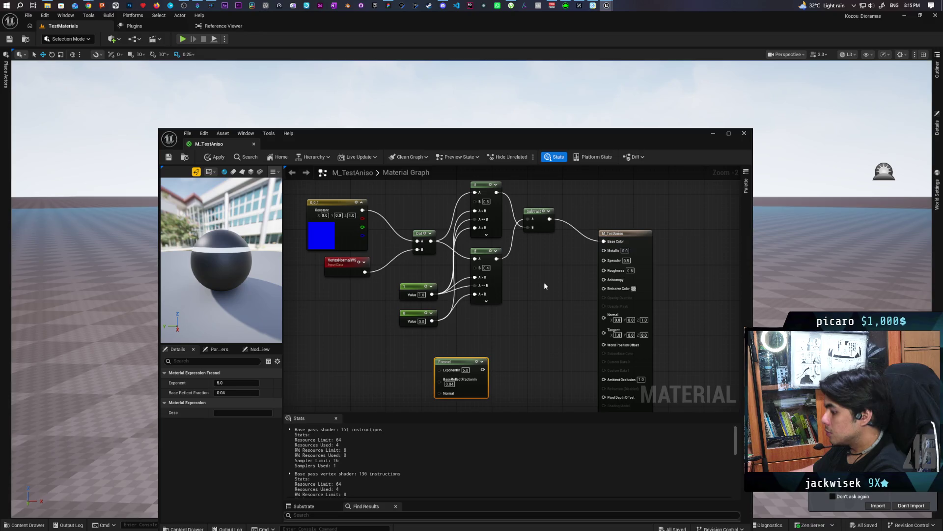
left_click_drag(549, 219, 562, 269)
type("lerp")
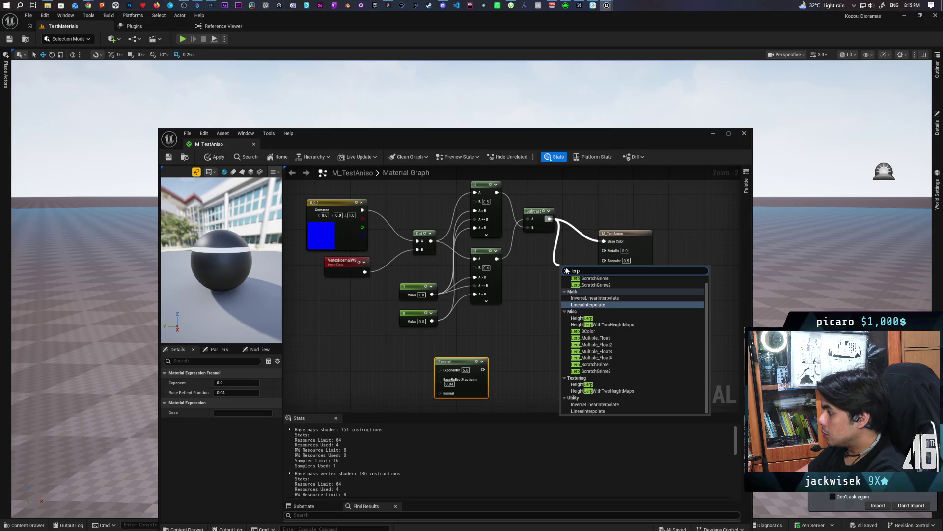
left_click(521, 334)
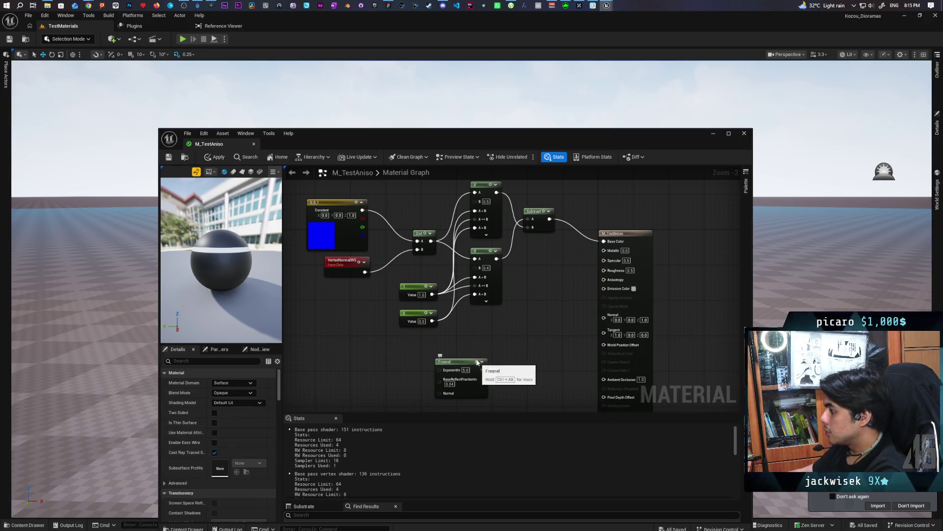
left_click(479, 365)
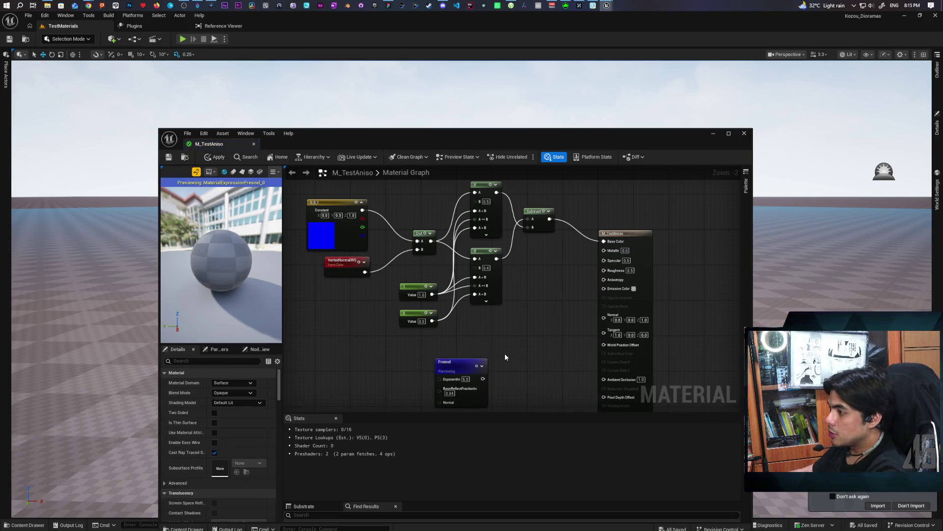
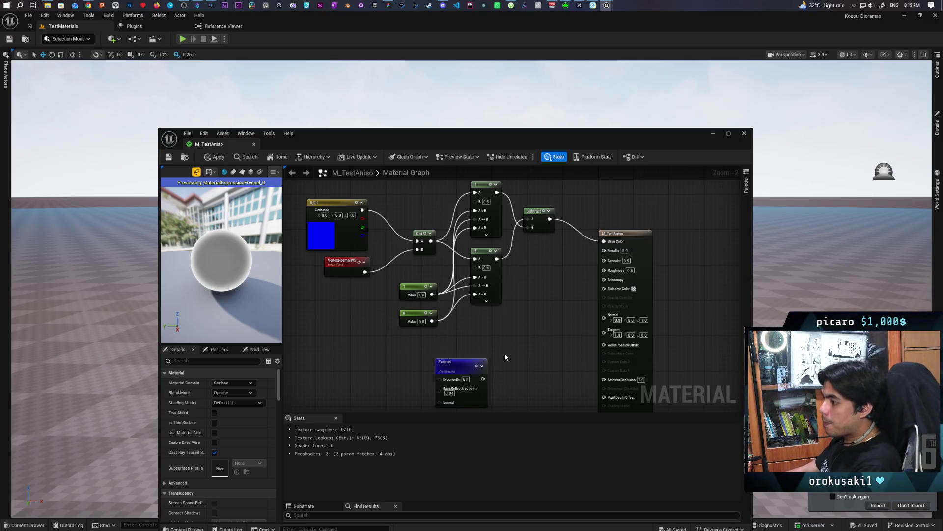
Step: Try a OneMinus node after Fresnel, preview it on the sphere, then delete it
mouse_move(505, 353)
left_mouse_down()
mouse_move(497, 311)
mouse_move(428, 311)
mouse_move(463, 318)
left_mouse_up()
type("one mi")
key("Return")
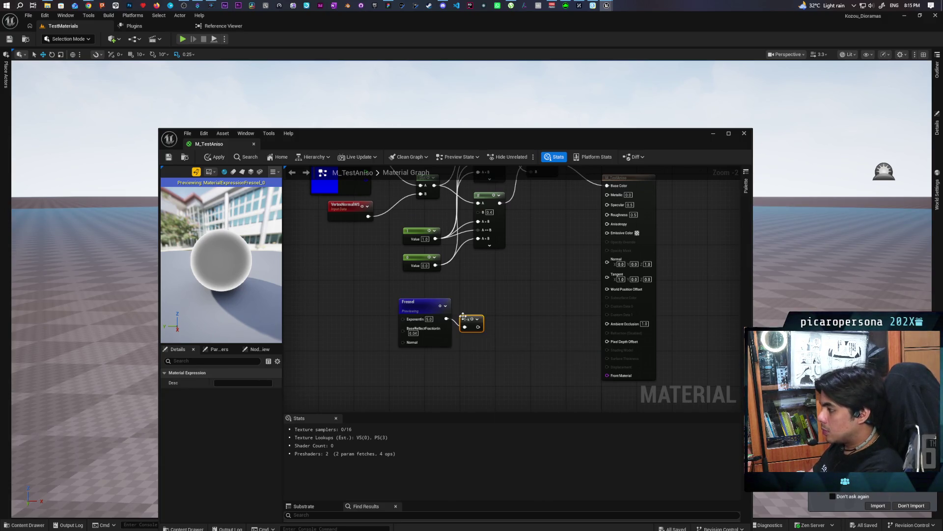
key("space")
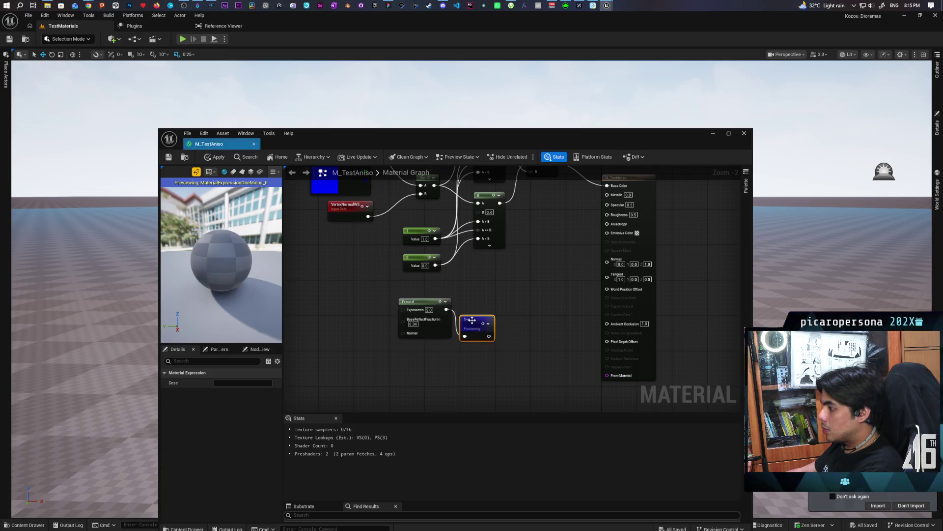
left_click_drag(474, 323, 475, 300)
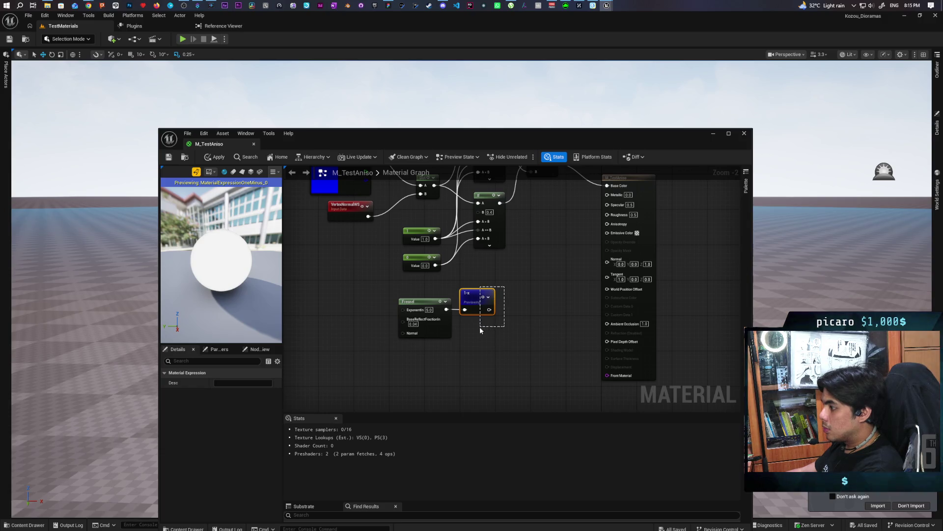
key("Delete")
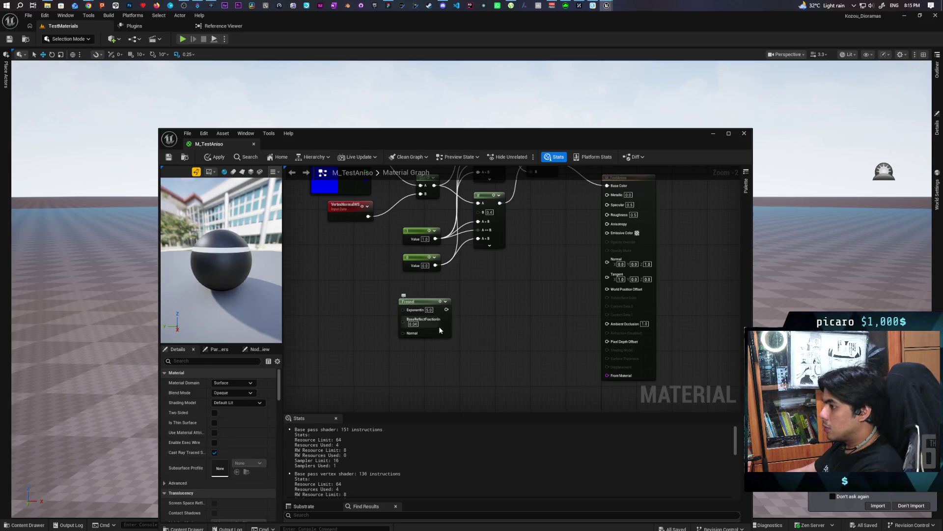
Step: Preview Fresnel alone, then try a Power node after it and delete it
left_click_drag(430, 310, 467, 308)
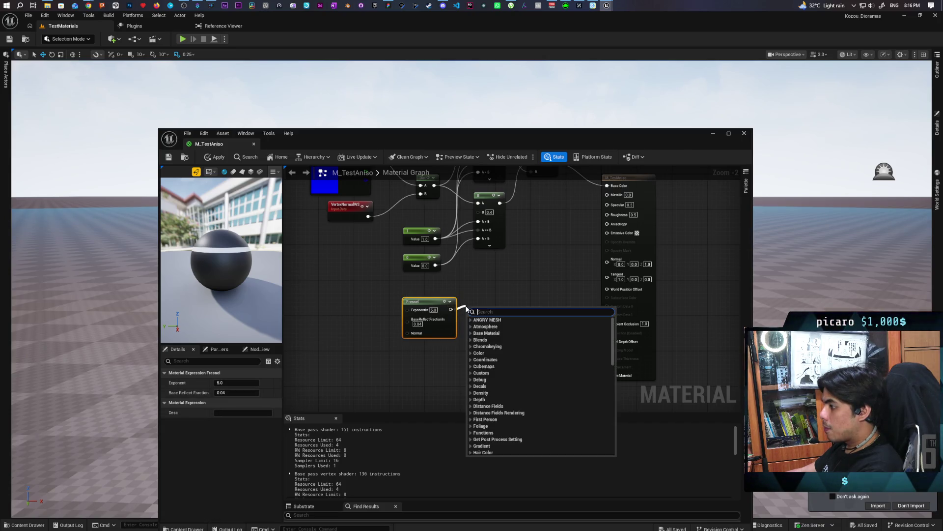
left_click(442, 302)
key("space")
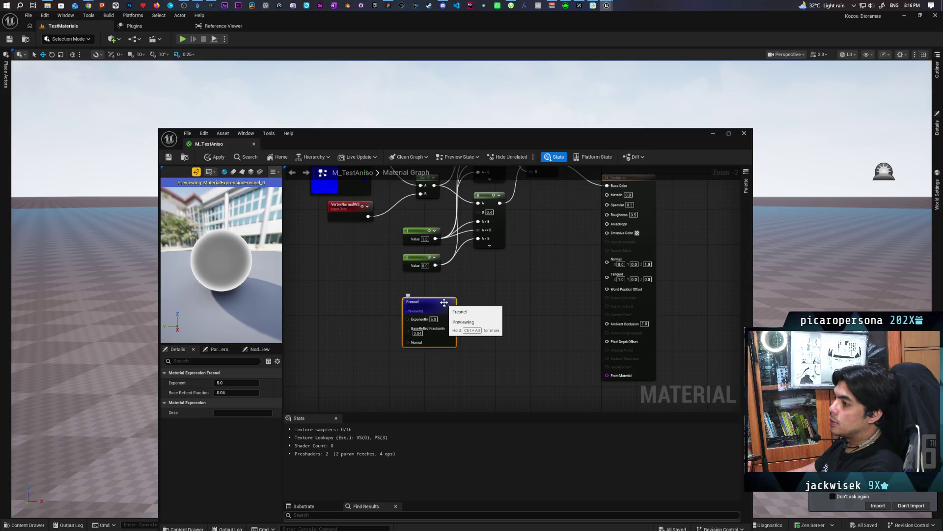
left_click_drag(450, 319, 463, 313)
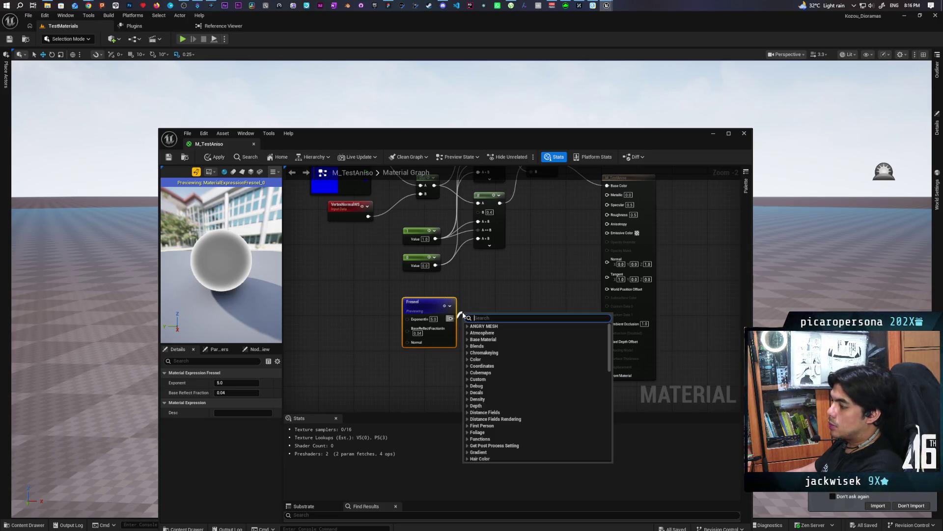
type("power")
key("Return")
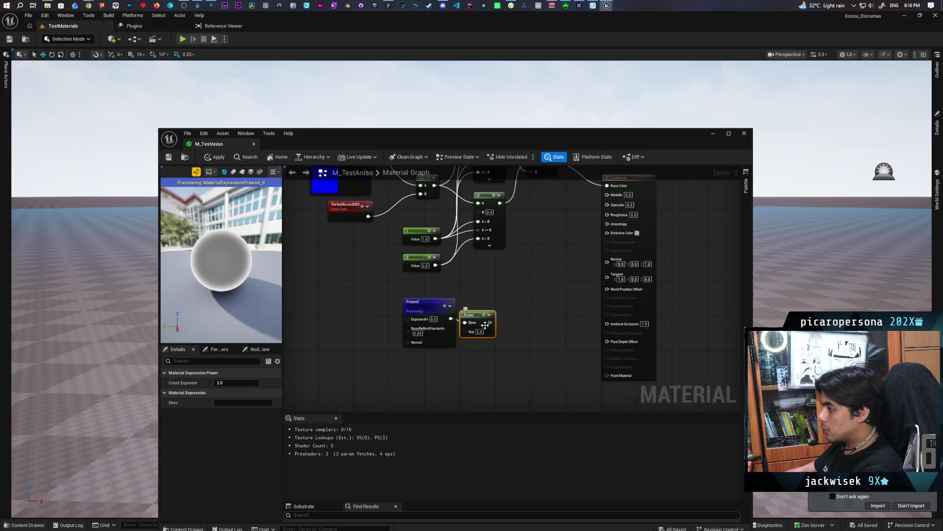
key("space")
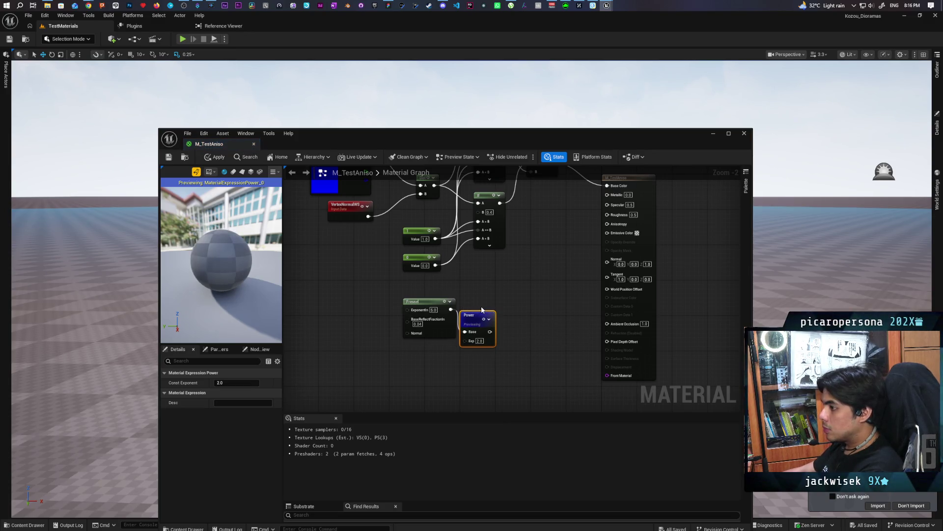
left_click_drag(477, 321, 492, 299)
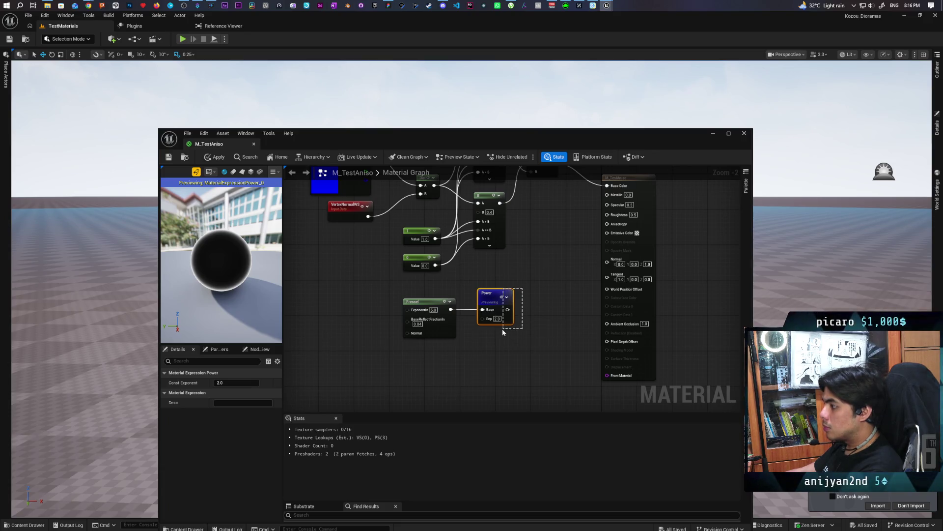
key("Delete")
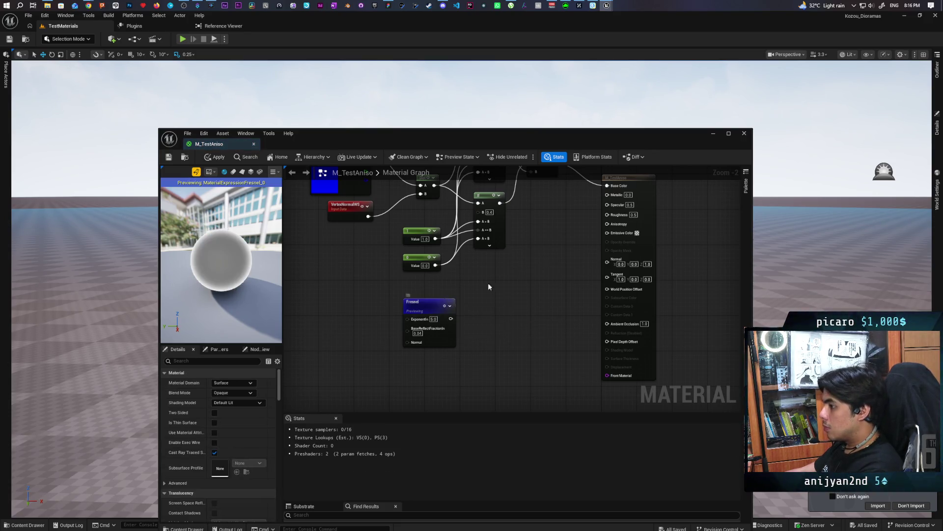
Step: Add a Lerp from Subtract with Fresnel as Alpha into Base Color, then stop previewing Fresnel
left_click_drag(488, 282, 443, 333)
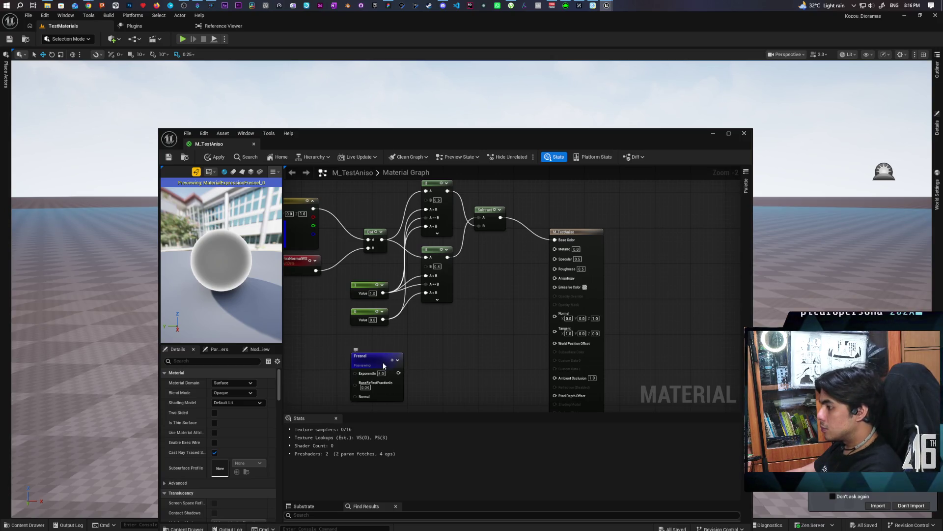
left_click_drag(378, 358, 426, 344)
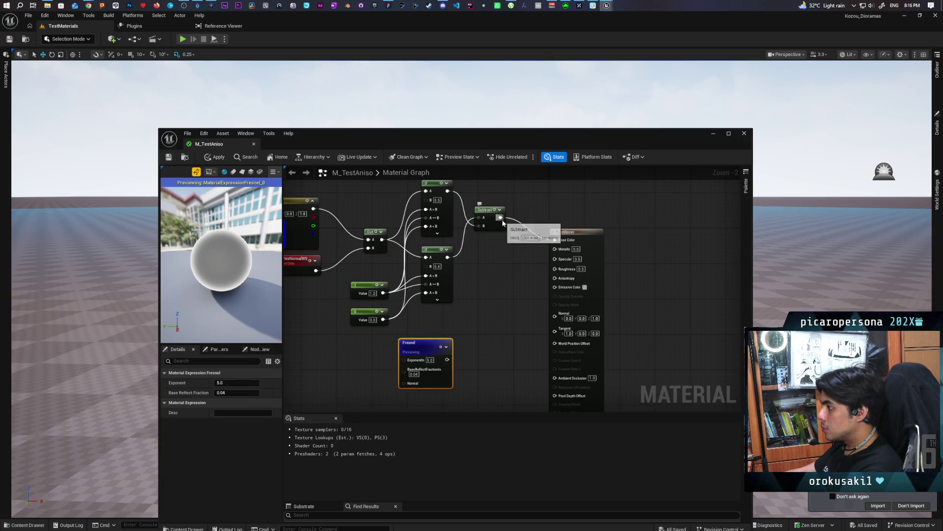
left_click_drag(588, 239, 664, 217)
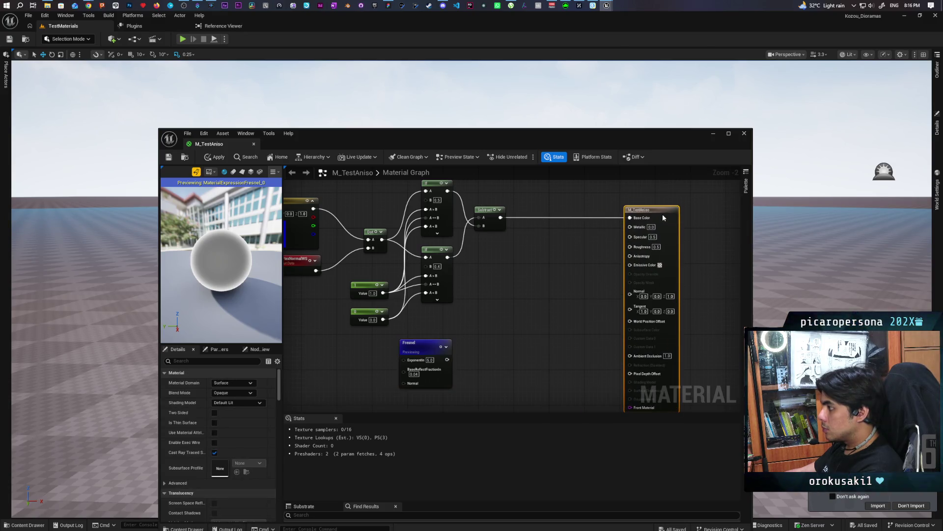
left_click_drag(501, 218, 517, 264)
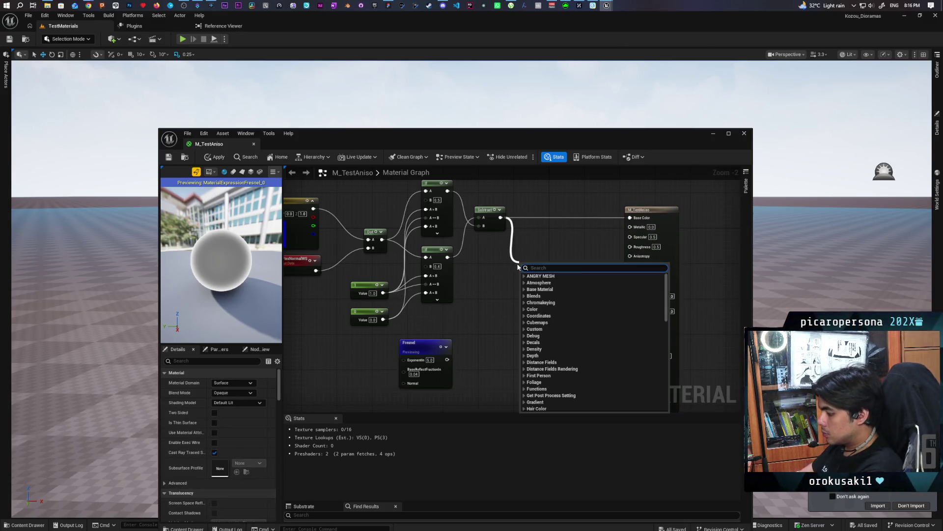
type("lerp")
key("Return")
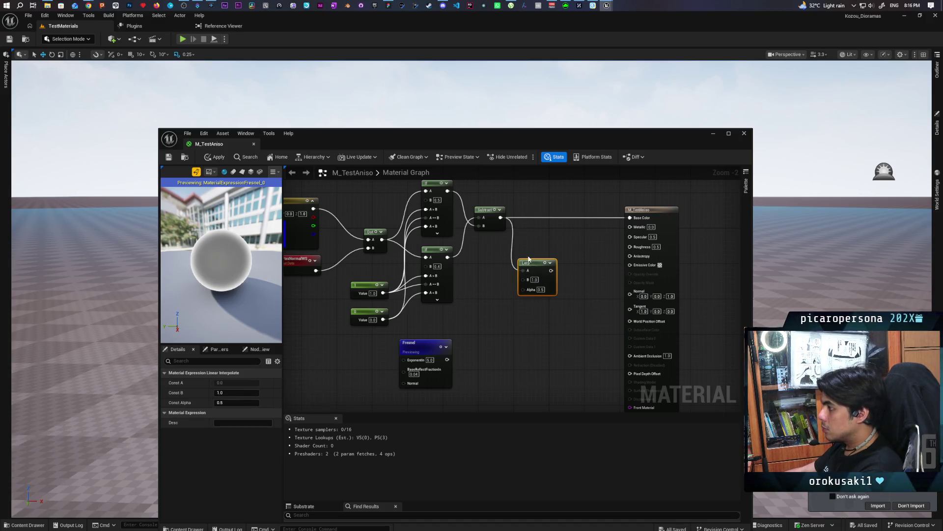
mouse_move(447, 359)
left_mouse_down()
mouse_move(457, 367)
mouse_move(531, 294)
mouse_move(523, 289)
mouse_move(630, 217)
left_mouse_up()
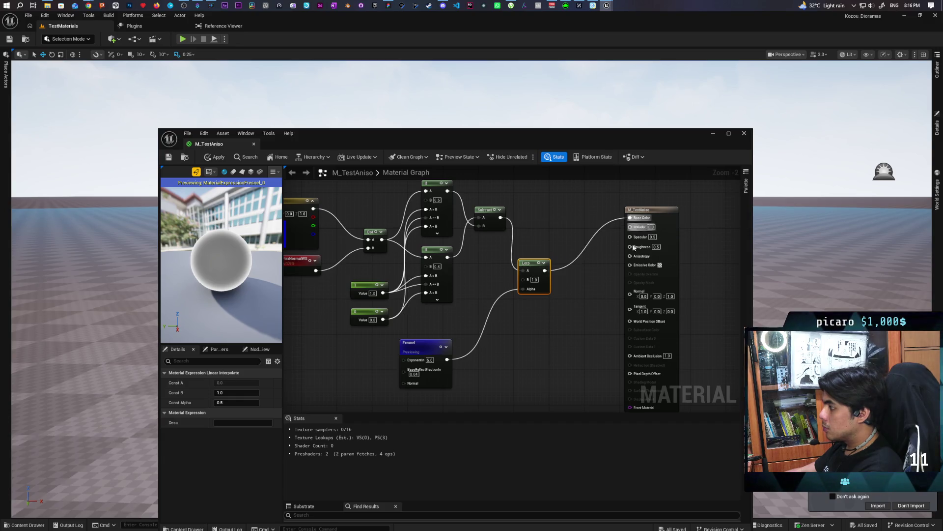
right_click(444, 339)
left_click(457, 356)
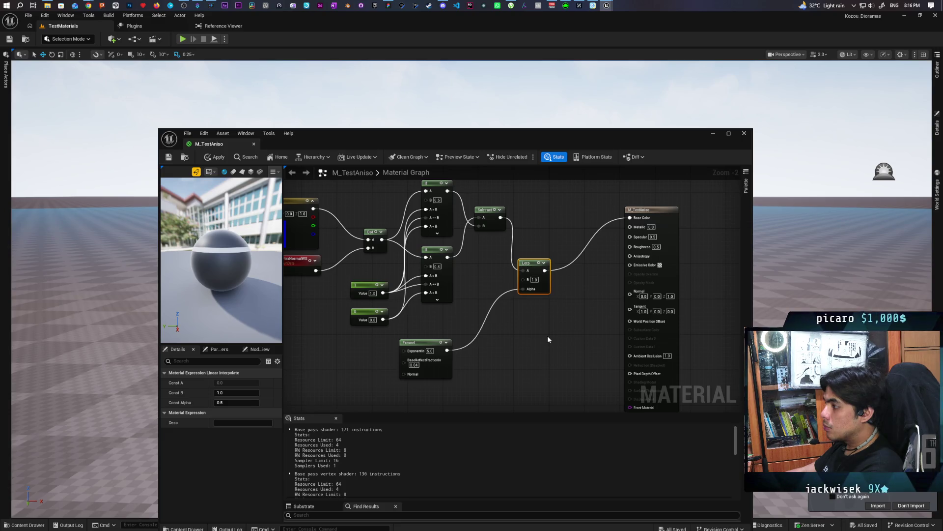
mouse_move(542, 332)
left_mouse_down()
mouse_move(529, 355)
mouse_move(587, 349)
mouse_move(592, 359)
left_mouse_up()
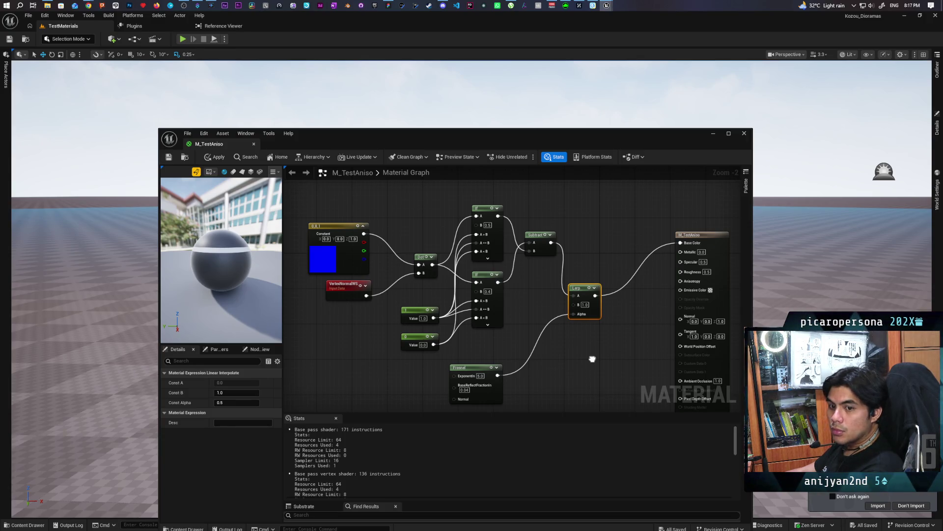
Step: Apply the Lerp changes to M_TestAniso and zoom out to frame the whole graph
left_click_drag(592, 358, 594, 351)
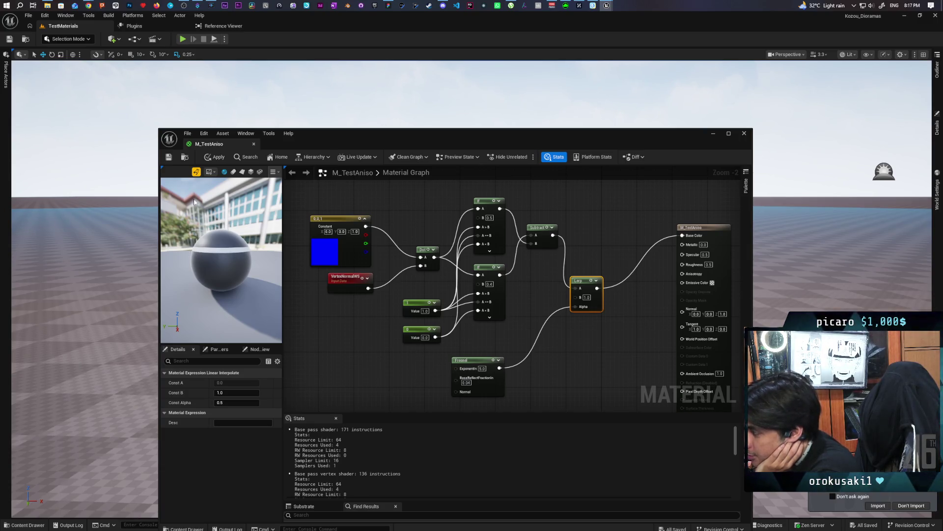
left_click(213, 156)
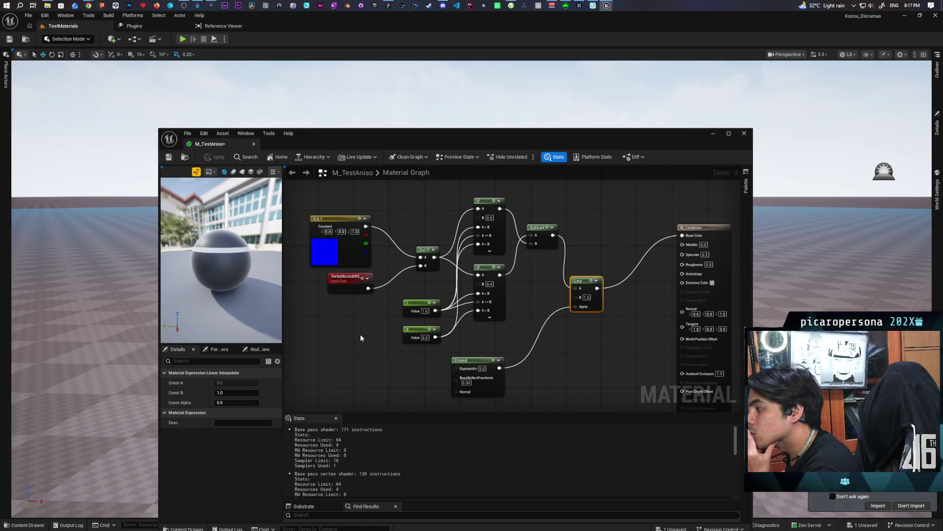
scroll(363, 329, "down", 1)
left_click_drag(362, 329, 322, 329)
mouse_move(521, 333)
left_mouse_down()
mouse_move(495, 331)
mouse_move(497, 353)
mouse_move(515, 368)
left_mouse_up()
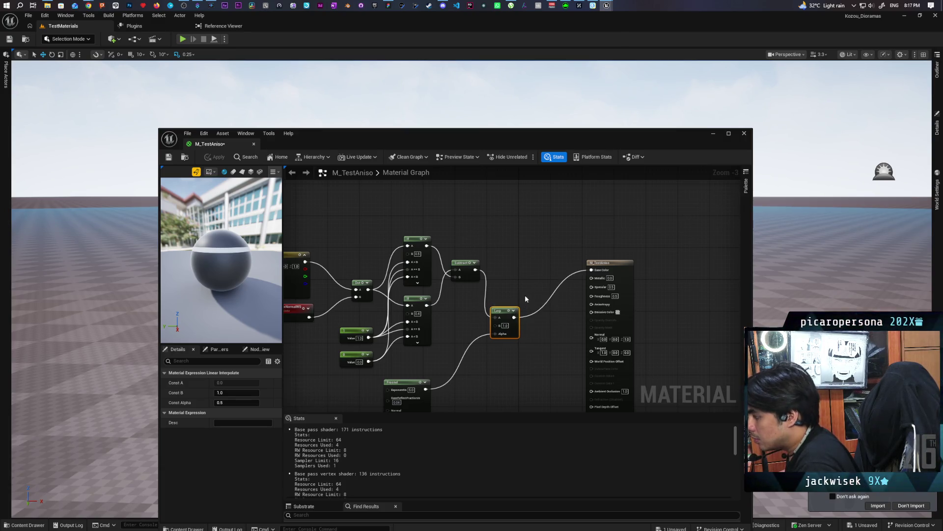
Step: Wire a white Constant3Vector into Base Color and route the Lerp into Emissive Color
left_click(507, 221)
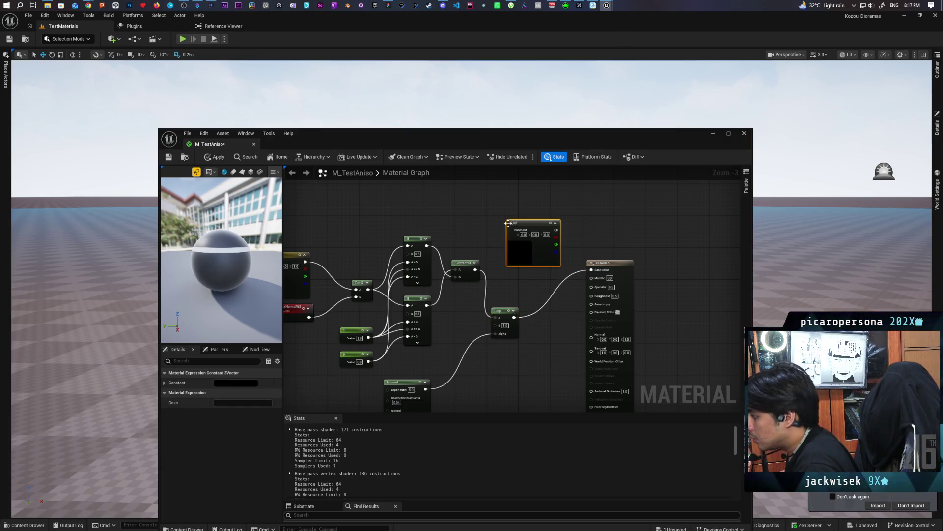
double_click(521, 247)
left_click(593, 397)
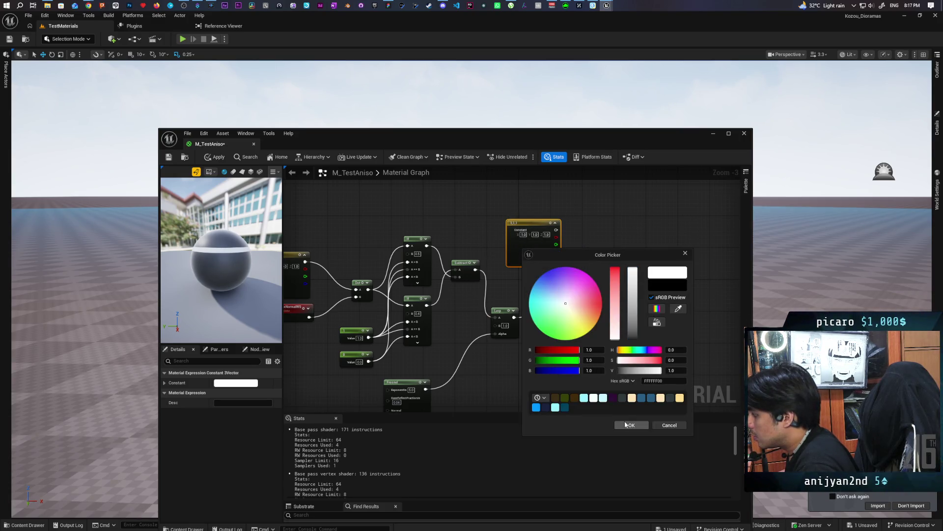
left_click(632, 425)
left_click_drag(555, 229, 592, 269)
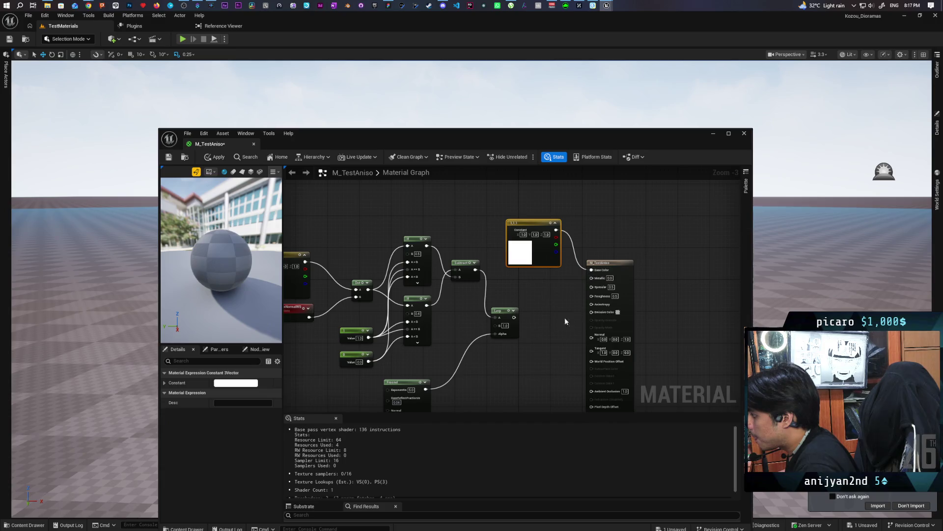
left_click_drag(514, 317, 598, 313)
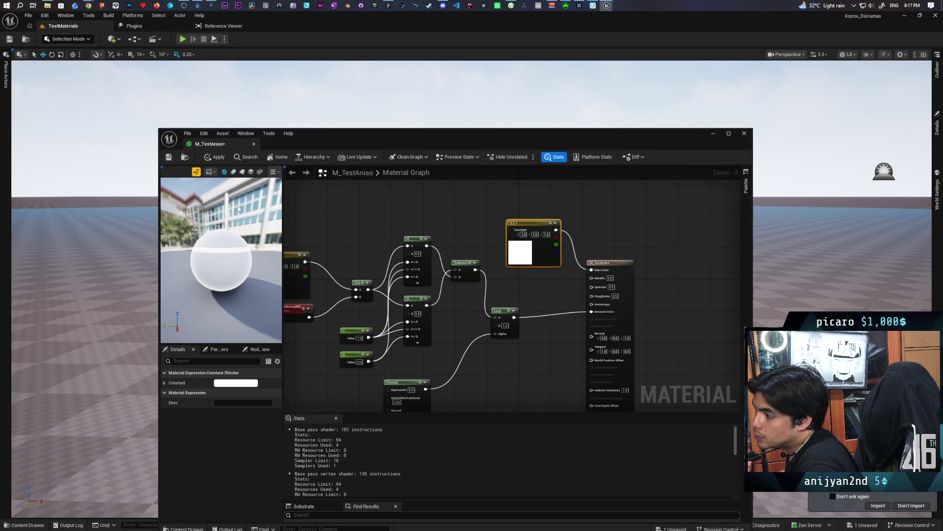
Step: Apply and save M_TestAniso, then move the material editor window aside
left_click(216, 157)
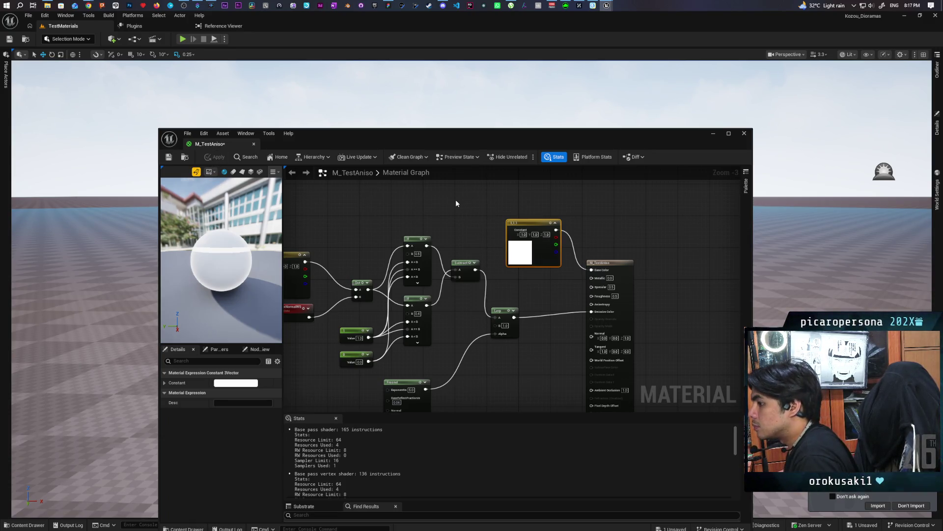
key("ctrl+s")
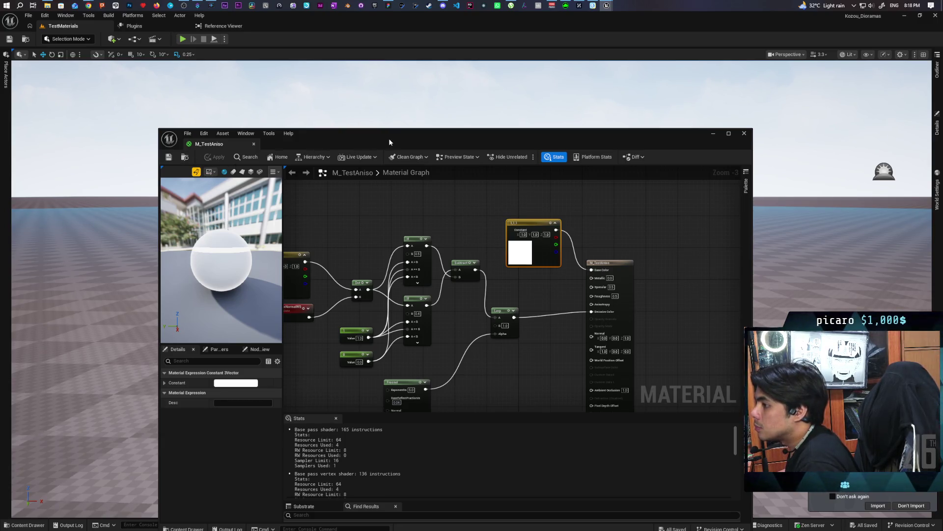
mouse_move(389, 142)
left_mouse_down()
mouse_move(585, 396)
mouse_move(597, 303)
mouse_move(544, 277)
mouse_move(508, 293)
left_mouse_up()
left_click(427, 318)
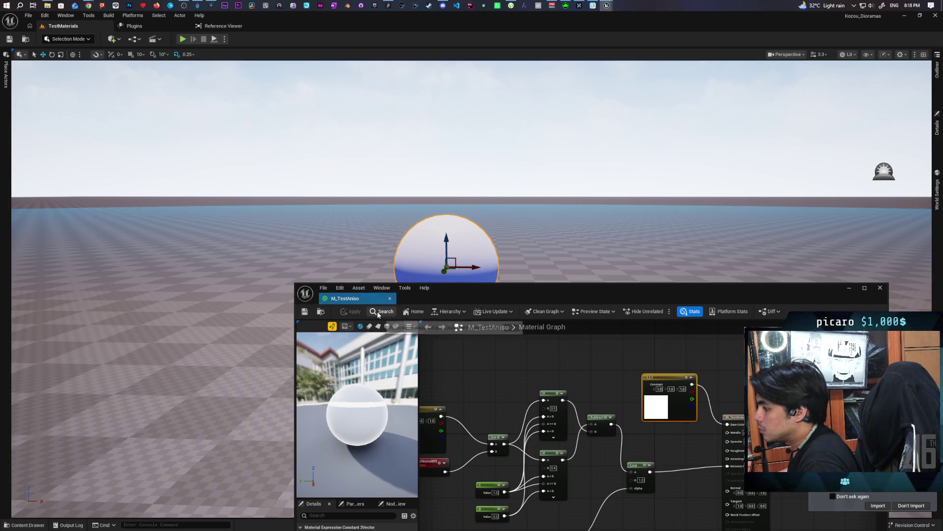
Step: Drag M_TestAniso from the Content Drawer onto the level sphere and fly the camera closer
left_click(321, 312)
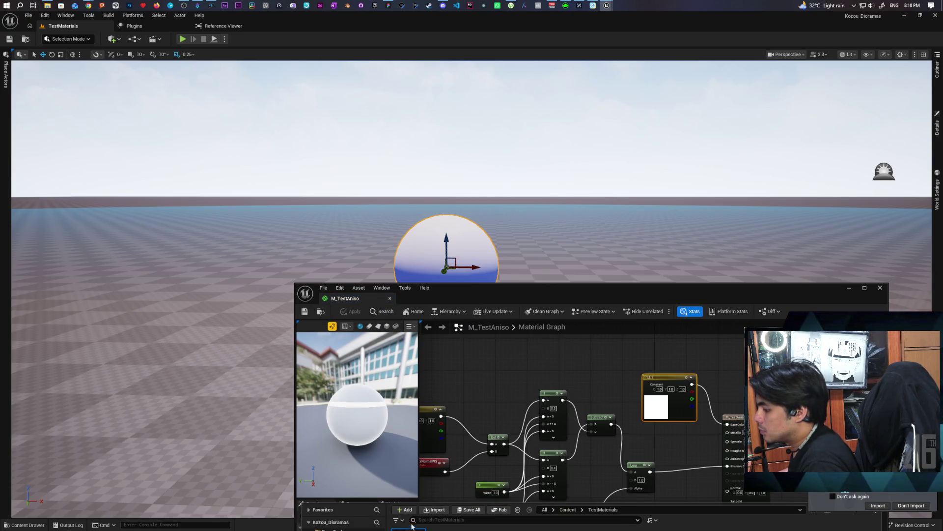
left_click(412, 478)
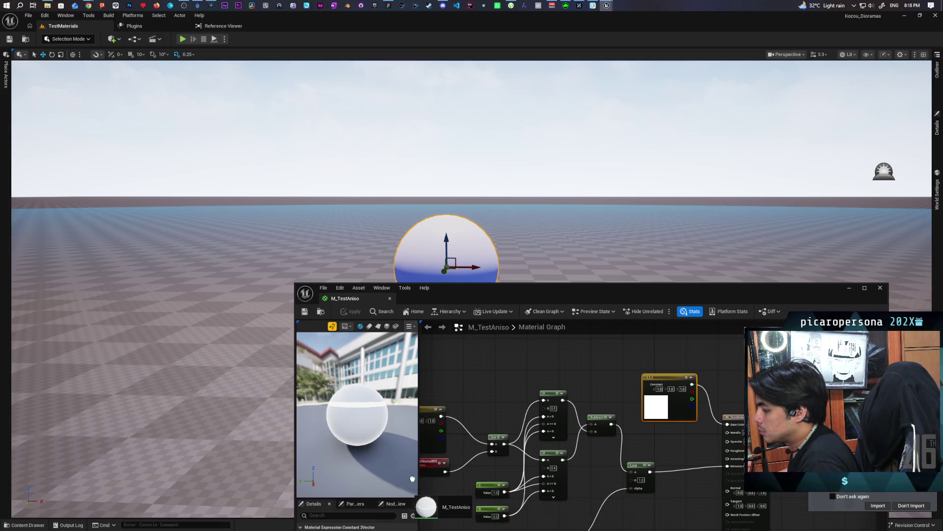
left_click_drag(426, 507, 467, 248)
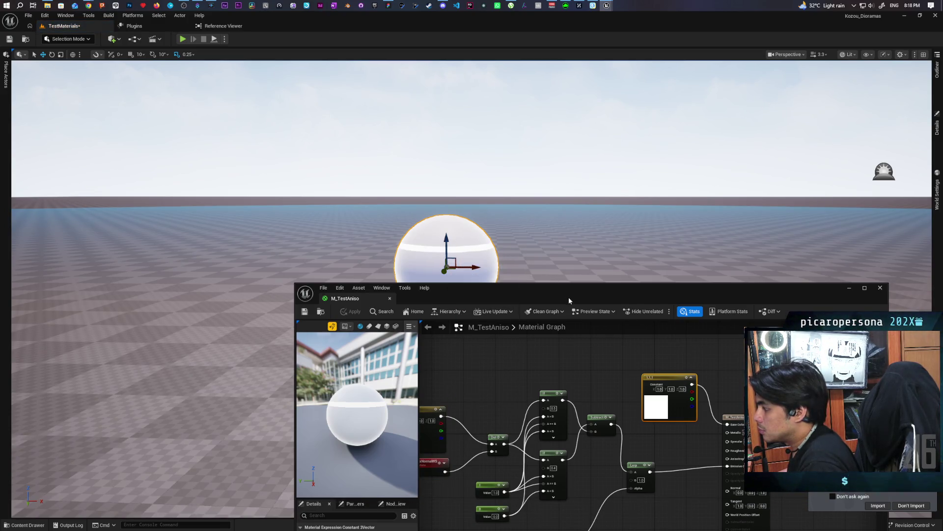
left_click_drag(569, 300, 298, 339)
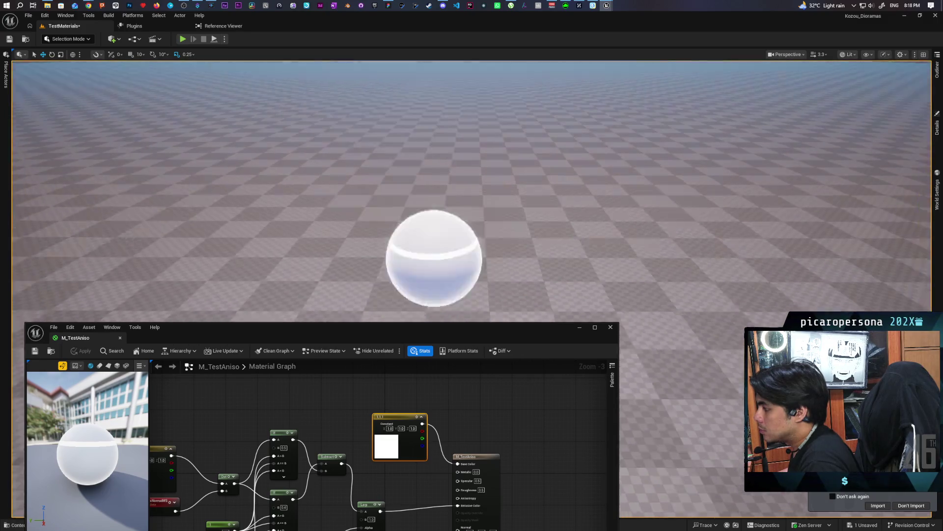
mouse_move(471, 246)
left_mouse_down()
mouse_move(471, 265)
mouse_move(442, 265)
mouse_move(462, 236)
mouse_move(462, 187)
mouse_move(463, 219)
mouse_move(428, 212)
mouse_move(430, 226)
mouse_move(427, 206)
mouse_move(537, 279)
left_mouse_up()
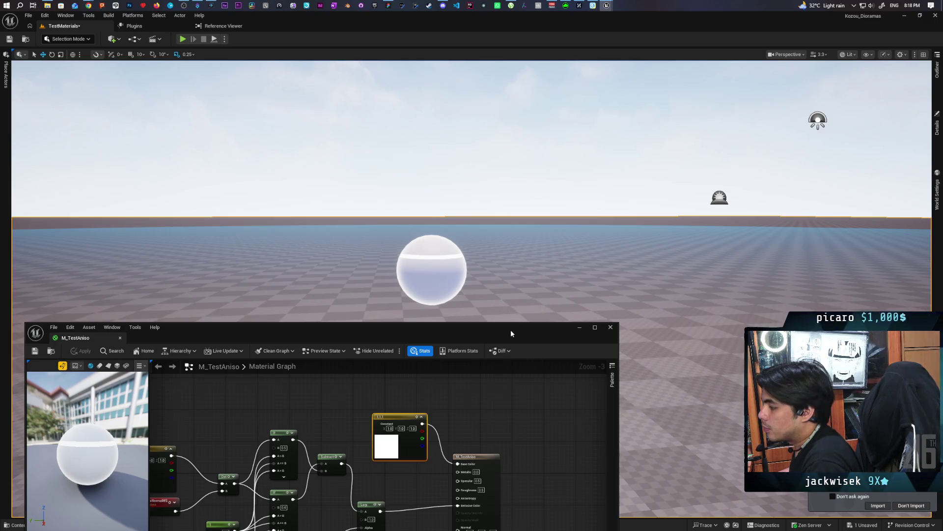
Step: Multiply the Lerp result by 0.3 before Emissive Color, apply, and save all assets
left_click_drag(511, 333, 553, 265)
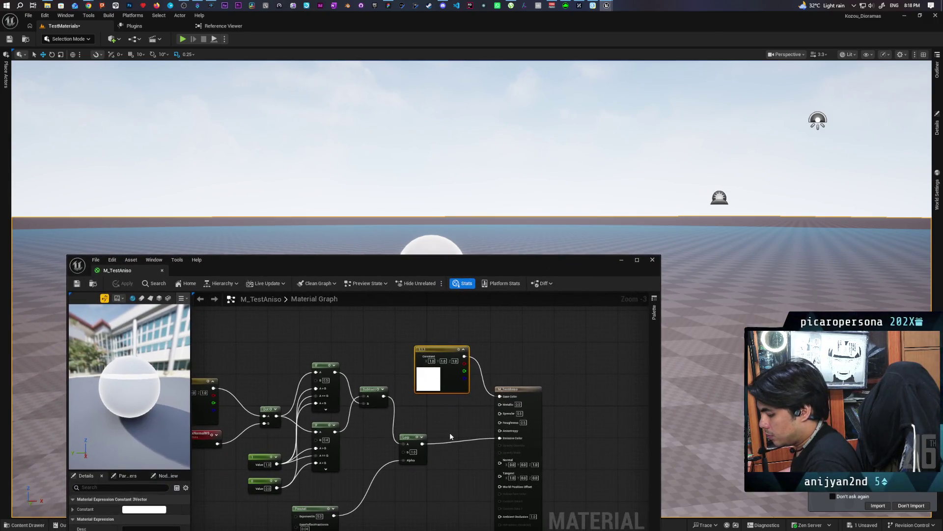
left_click(444, 444)
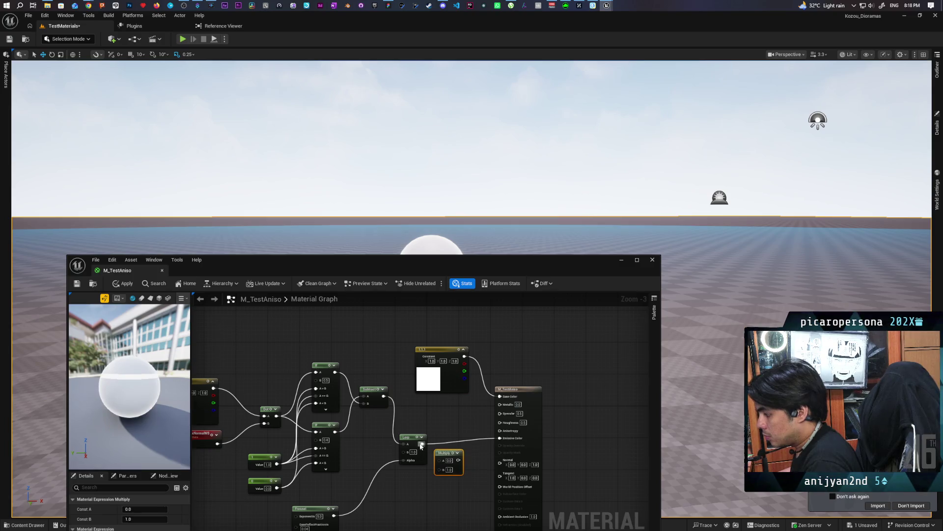
mouse_move(421, 445)
left_mouse_down()
mouse_move(440, 460)
mouse_move(500, 437)
left_mouse_up()
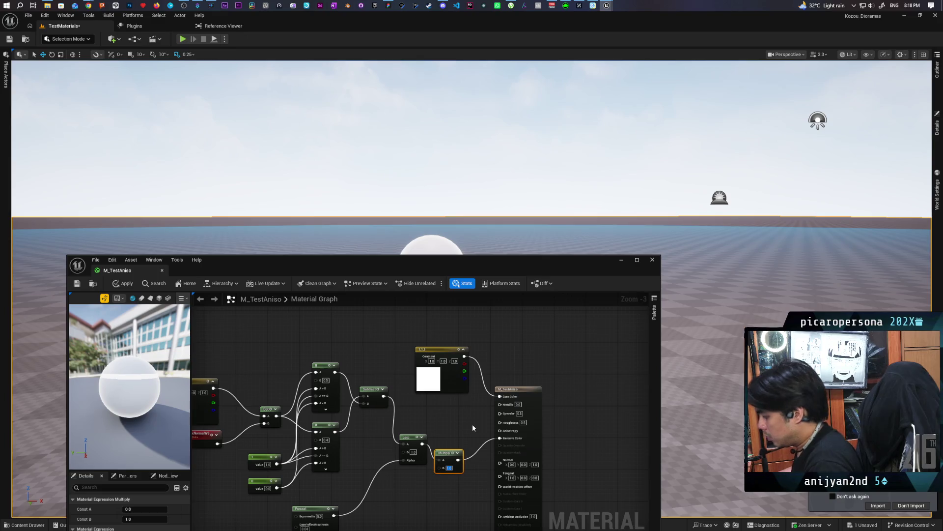
type("0.3")
left_click(412, 409)
left_click(123, 283)
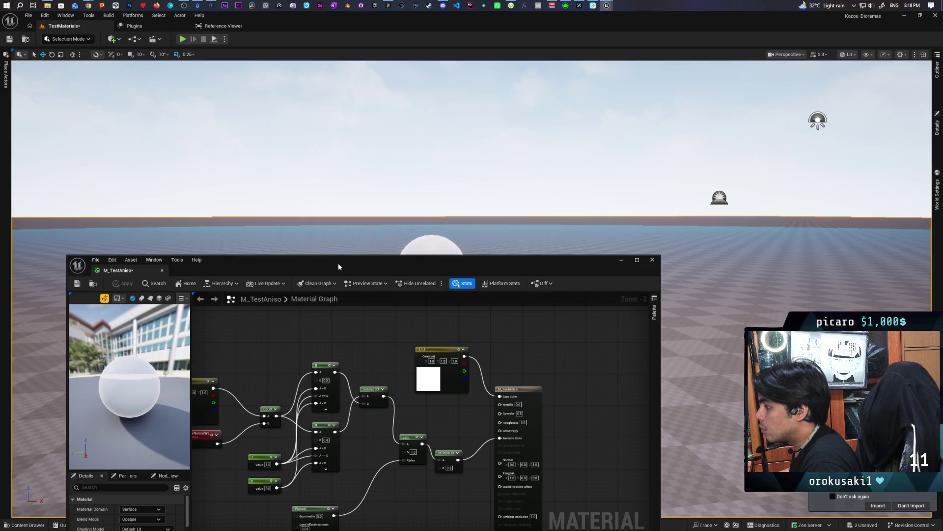
left_click_drag(338, 264, 354, 305)
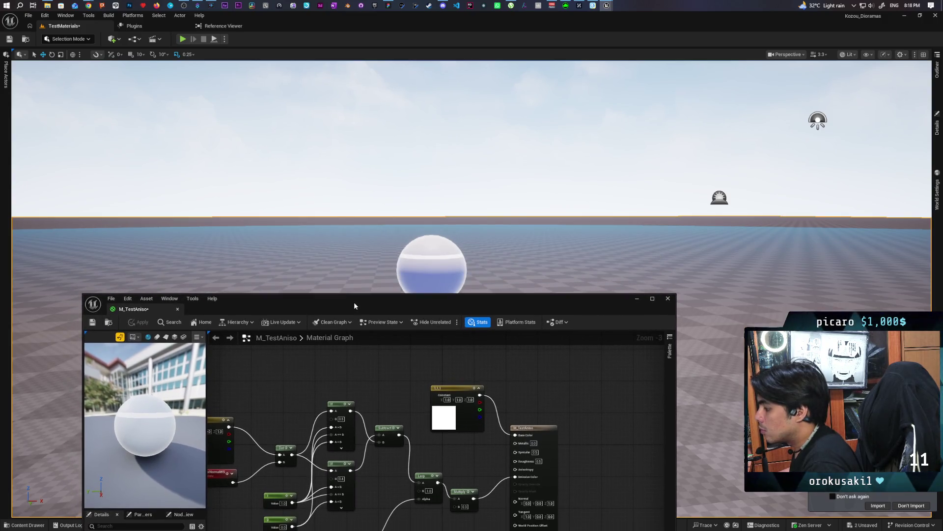
key("ctrl+shift+s")
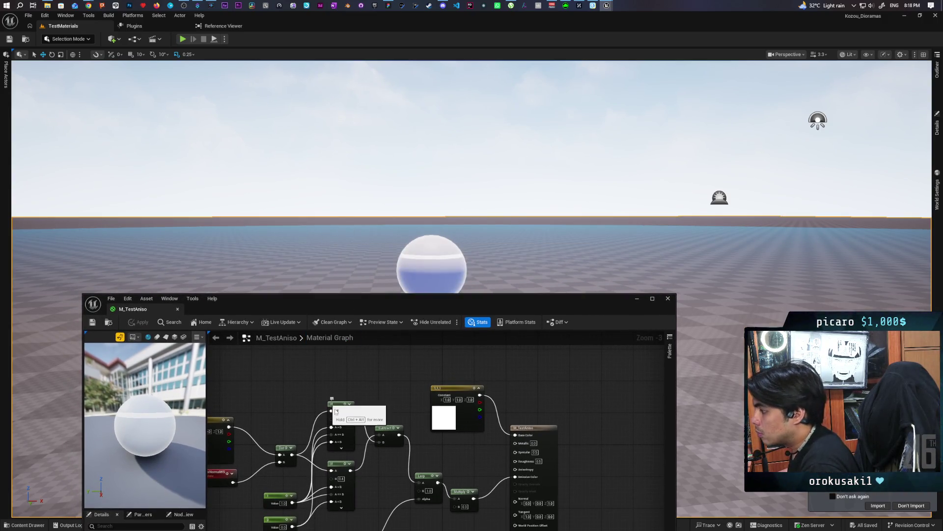
Step: Change the Multiply's B value to 0.15, save, and fly close to the sphere
left_click(464, 506)
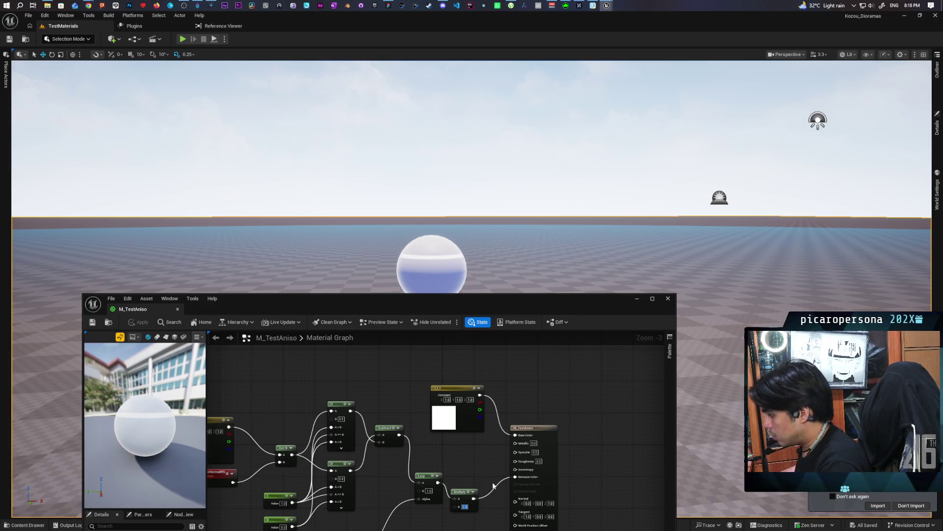
type("5")
key("Return")
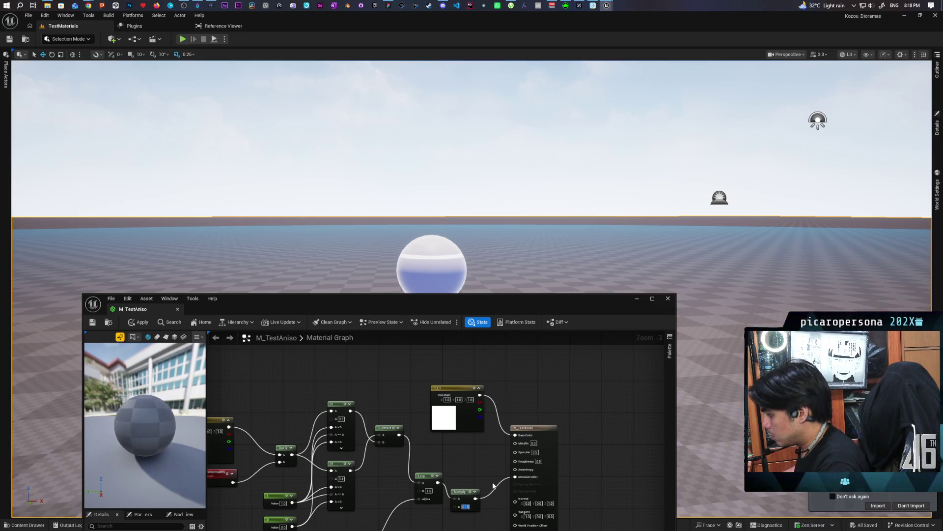
key("ctrl+s")
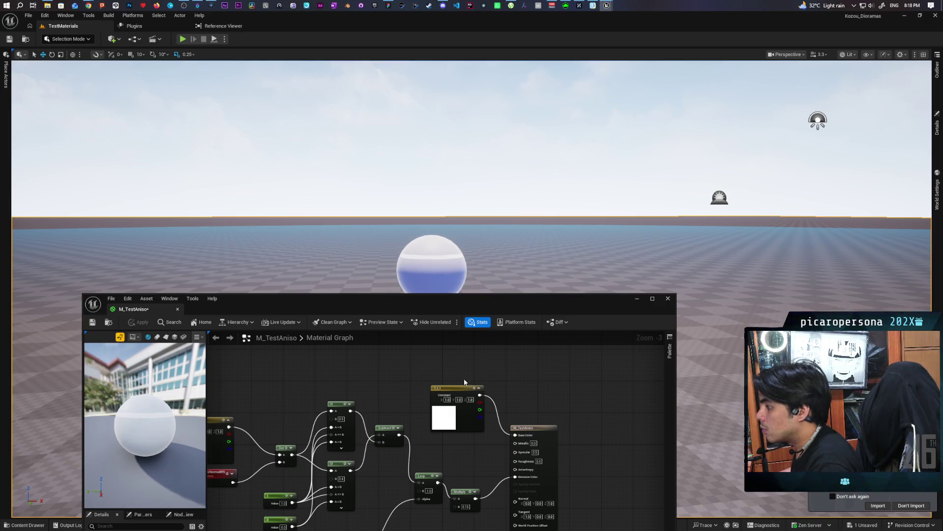
mouse_move(442, 221)
left_mouse_down()
mouse_move(432, 207)
mouse_move(442, 236)
mouse_move(467, 197)
mouse_move(492, 187)
mouse_move(472, 197)
mouse_move(472, 216)
mouse_move(472, 196)
left_mouse_up()
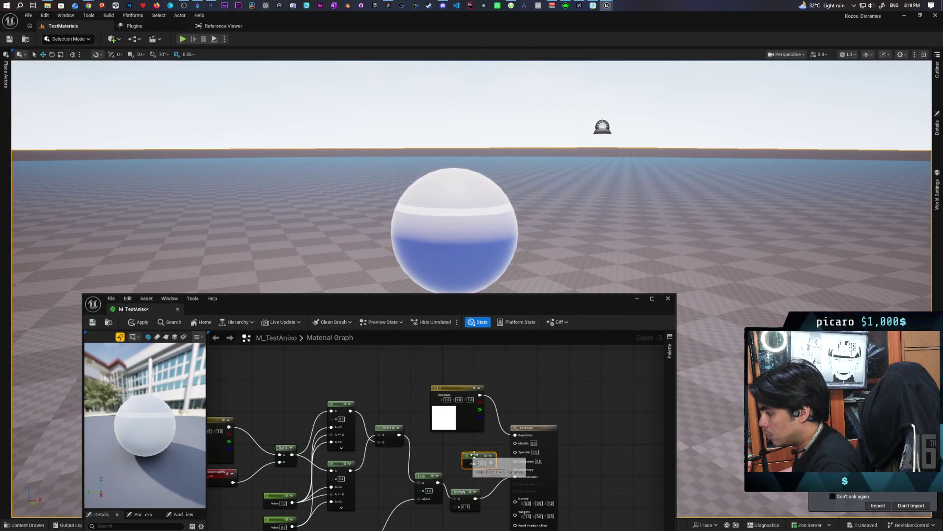
Step: Connect a new scalar Constant to Anisotropy, apply, and fly around the sphere
left_click(463, 452)
left_click_drag(491, 463, 515, 469)
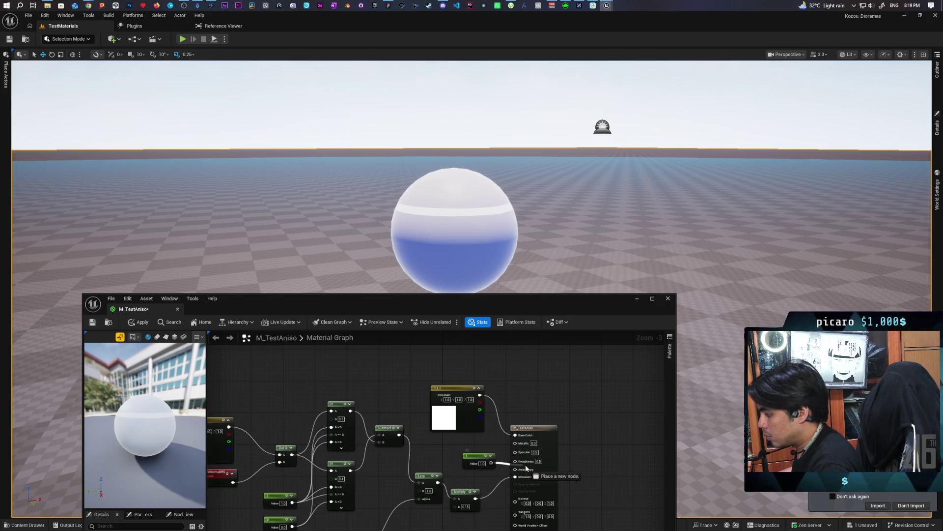
left_click(138, 323)
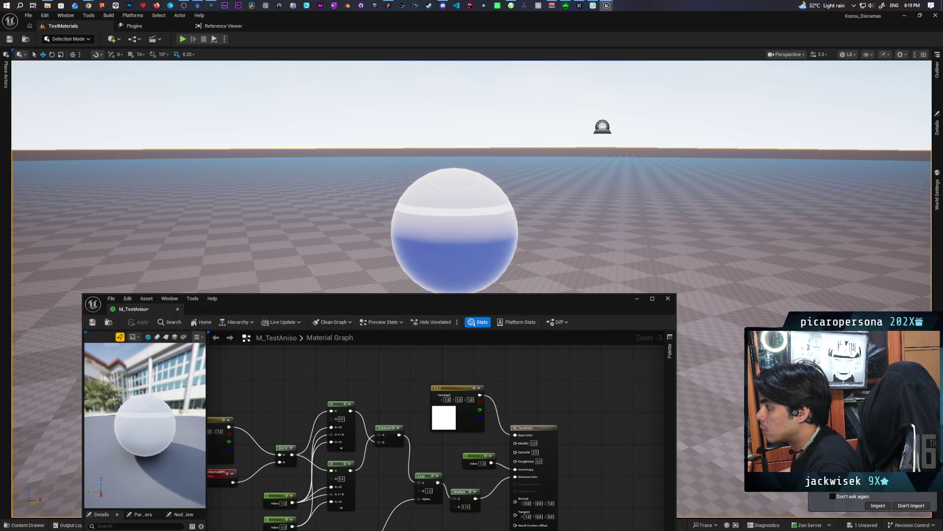
key("w")
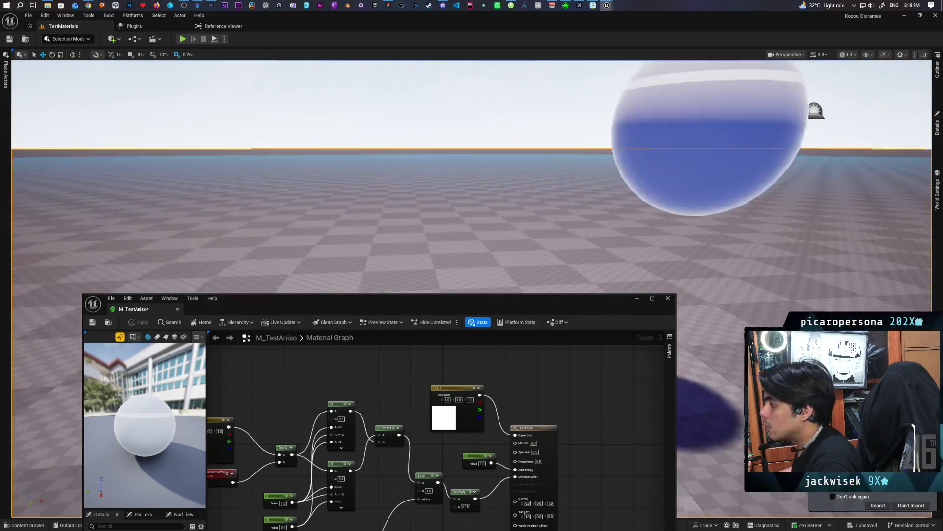
key("s")
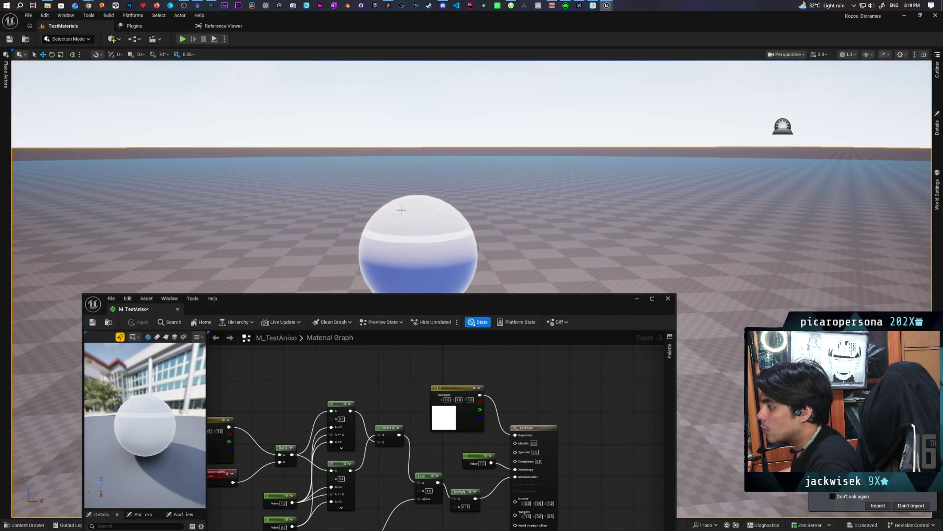
scroll(427, 214, "up", 3)
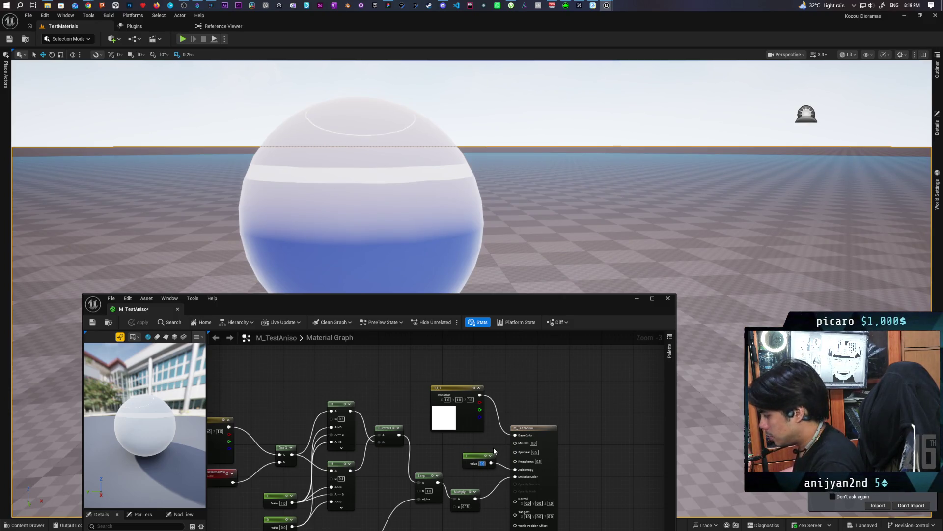
Step: Set the Anisotropy constant to 0.8 and apply the updated material
key("Return")
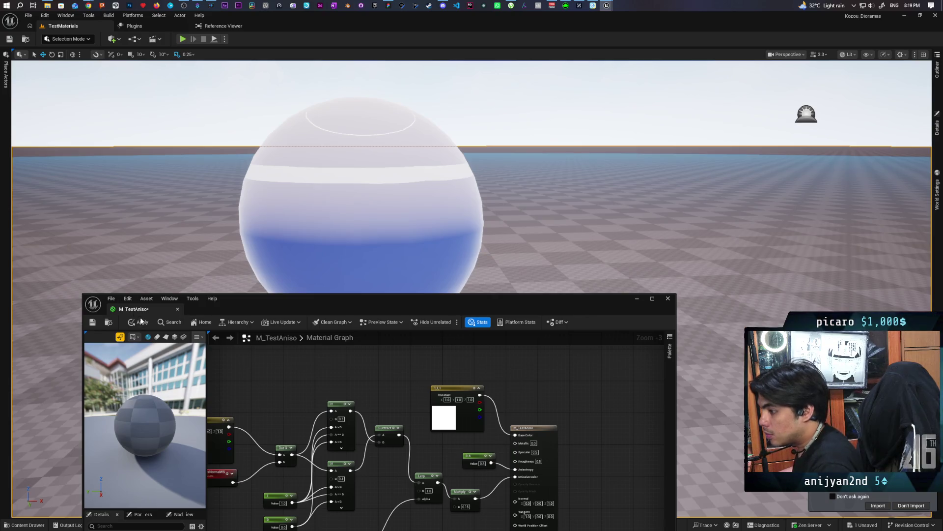
left_click(141, 322)
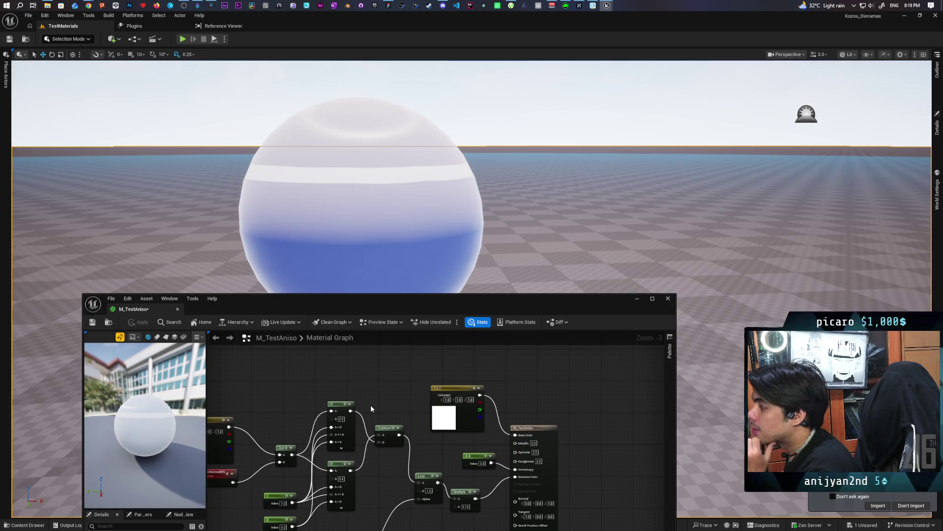
mouse_move(497, 250)
left_mouse_down()
mouse_move(511, 243)
mouse_move(469, 240)
mouse_move(486, 231)
mouse_move(486, 267)
left_mouse_up()
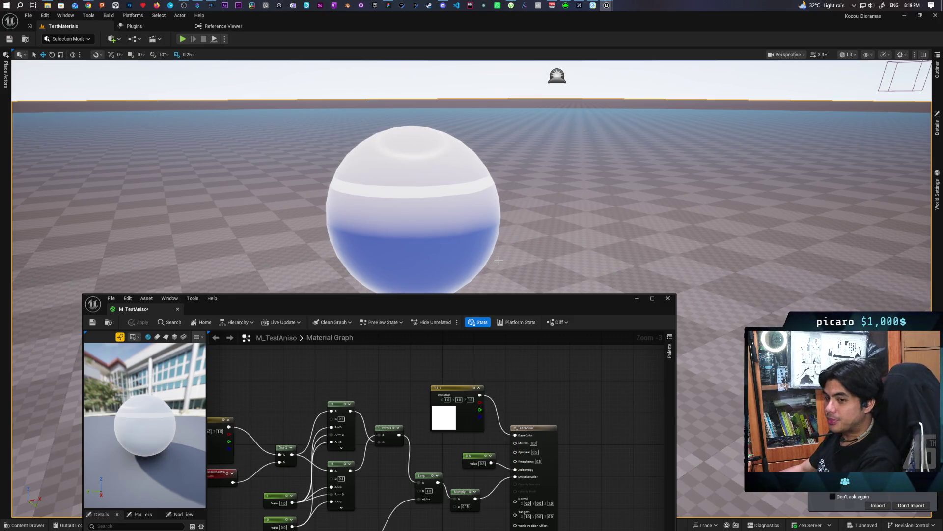
left_click_drag(509, 376, 540, 388)
Step: Change the Base Color constant from white to dark grey 0.0677 and apply
double_click(477, 424)
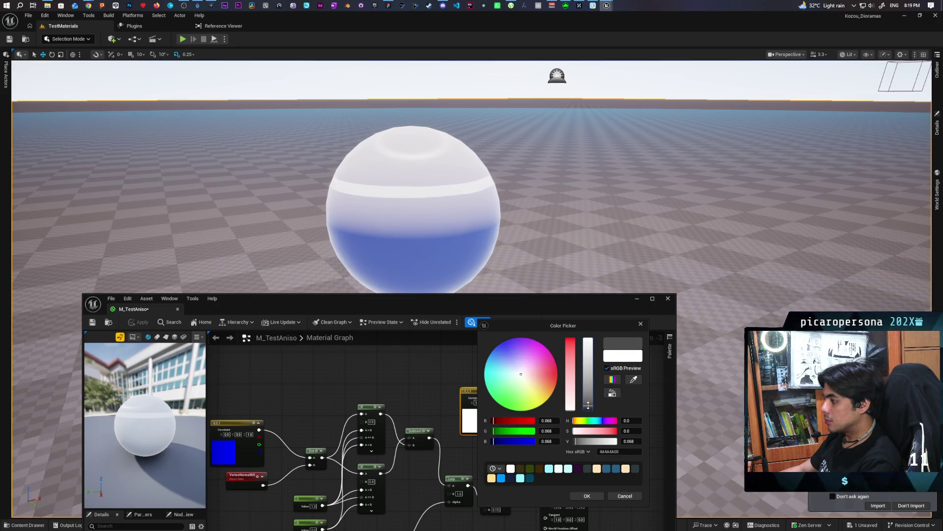
left_click(573, 497)
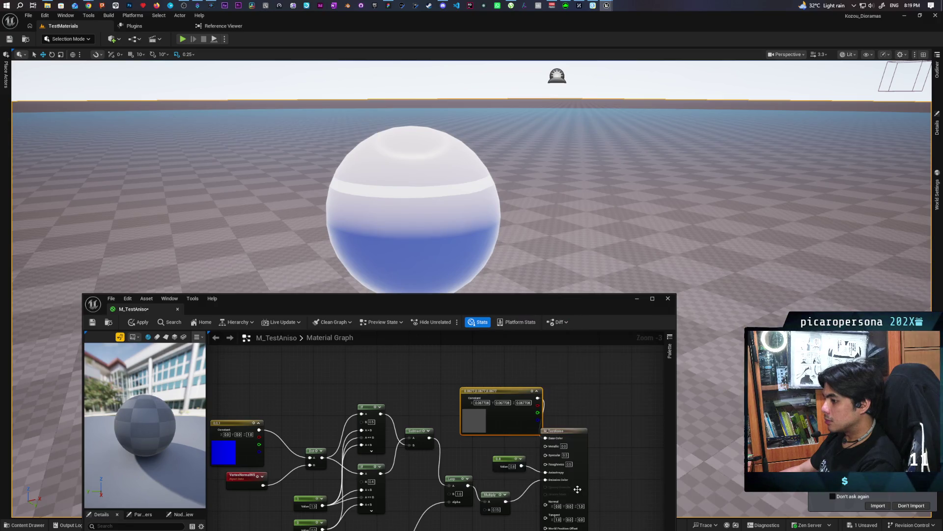
left_click(142, 323)
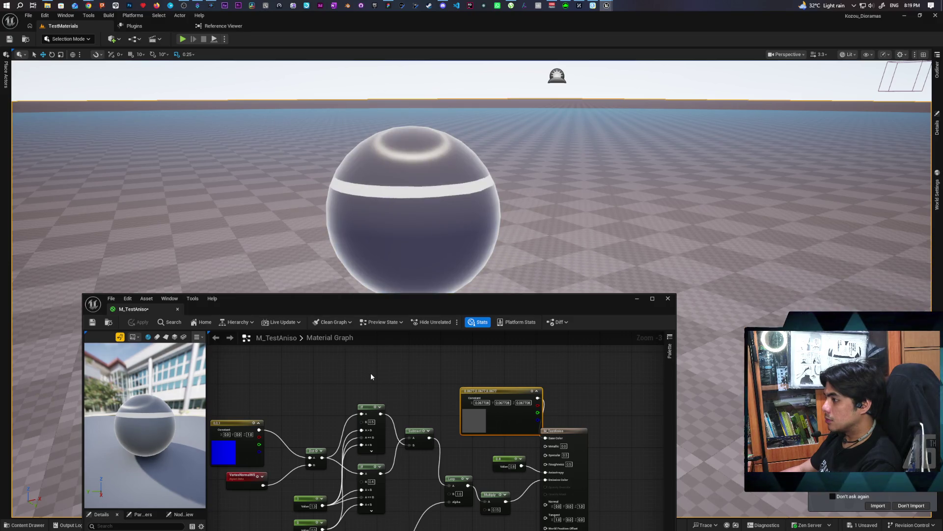
mouse_move(421, 227)
left_mouse_down()
mouse_move(421, 275)
mouse_move(421, 216)
mouse_move(393, 216)
mouse_move(443, 216)
mouse_move(403, 217)
mouse_move(442, 206)
left_mouse_up()
left_click_drag(519, 395, 480, 348)
Step: Feed Emissive Color from a new Multiply of the grey constant and scaled Lerp, then apply
scroll(566, 372, "down", 1)
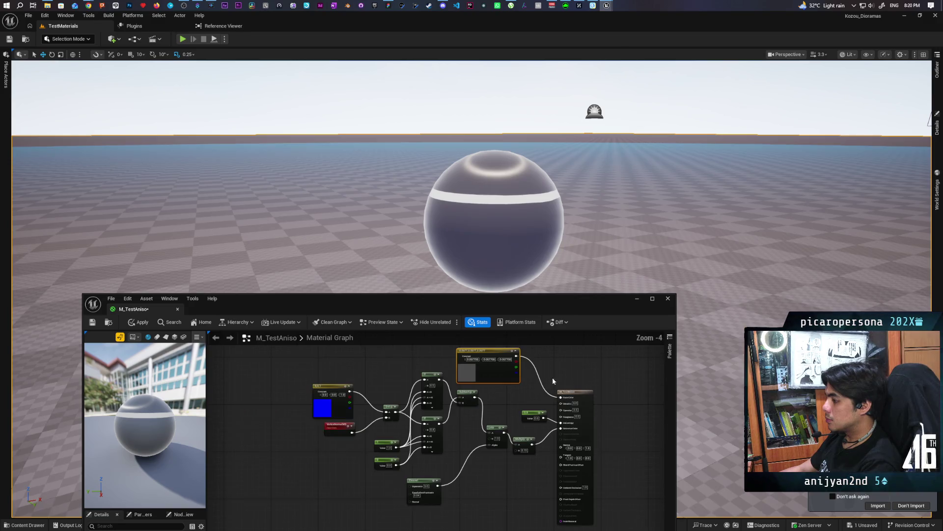
scroll(529, 391, "up", 1)
mouse_move(529, 391)
left_mouse_down()
mouse_move(505, 408)
mouse_move(498, 439)
mouse_move(517, 432)
mouse_move(534, 369)
left_mouse_up()
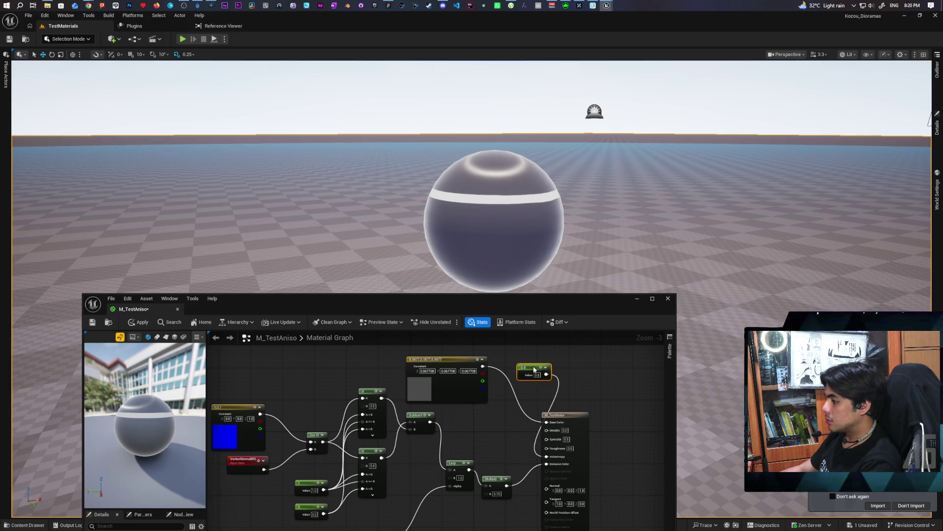
left_click(500, 432)
left_click_drag(484, 367, 502, 442)
mouse_move(506, 486)
left_mouse_down()
mouse_move(502, 449)
mouse_move(570, 466)
mouse_move(546, 463)
left_mouse_up()
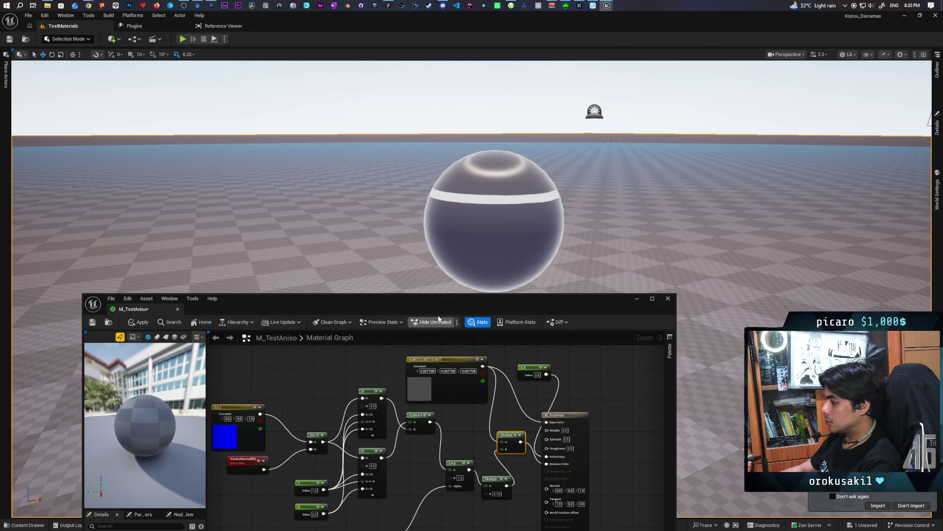
left_click(138, 322)
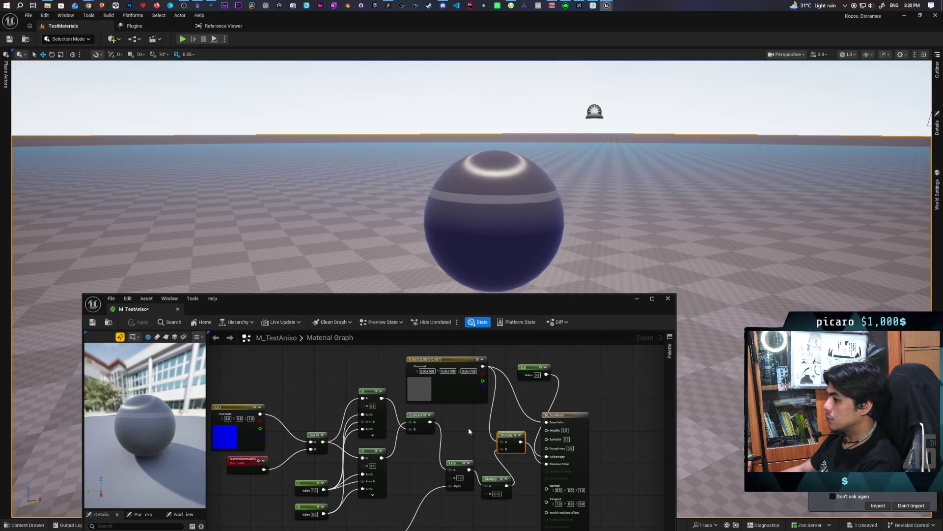
mouse_move(469, 431)
left_mouse_down()
mouse_move(480, 414)
mouse_move(517, 421)
mouse_move(501, 420)
left_mouse_up()
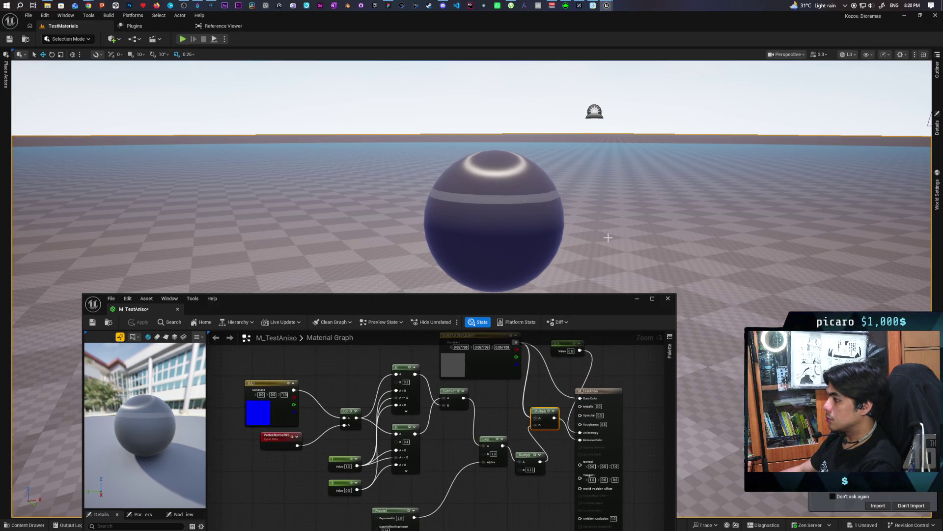
Step: Set the Anisotropy constant to 0.5, apply it, and pull the camera back
mouse_move(442, 221)
left_mouse_down()
mouse_move(639, 211)
mouse_move(393, 212)
mouse_move(540, 207)
left_mouse_up()
left_click_drag(574, 379, 588, 406)
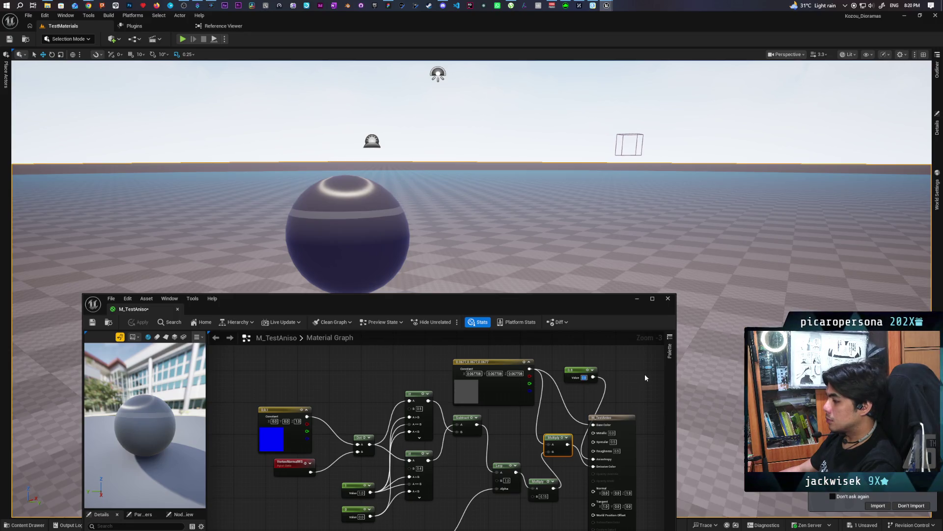
type("0.5")
key("Return")
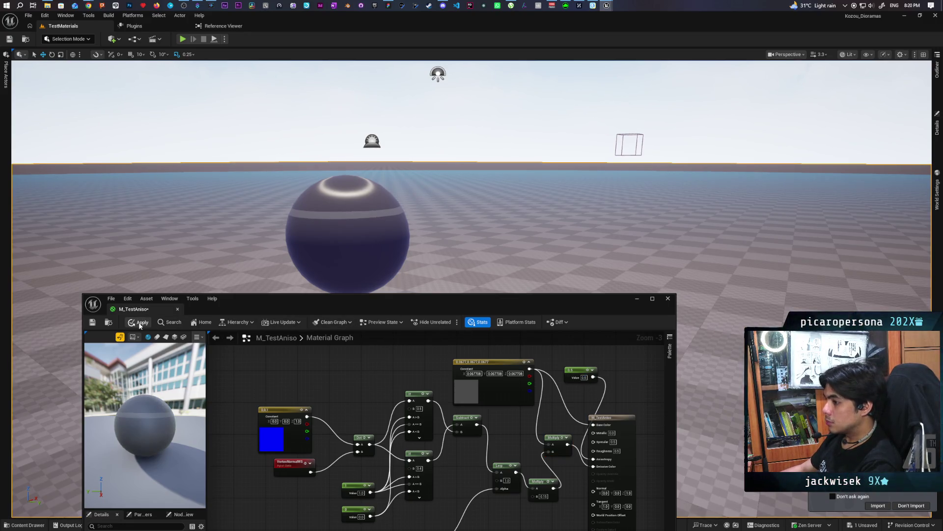
left_click(139, 323)
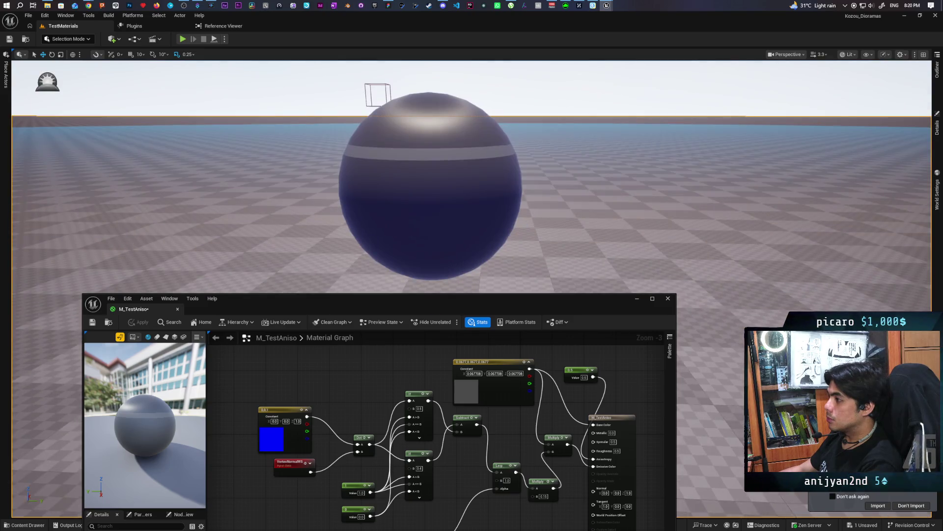
scroll(472, 196, "down", 5)
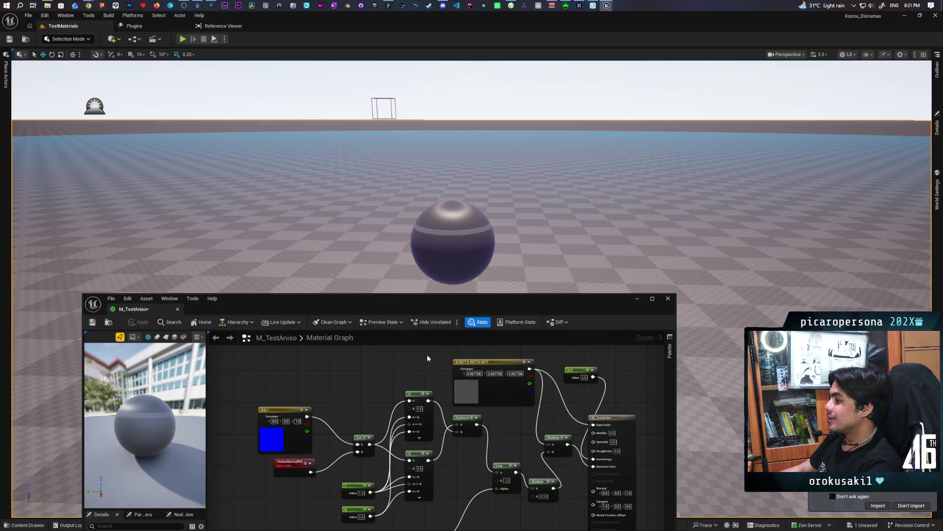
Step: Move the M_TestAniso result node right to make room and preview the Multiply output
mouse_move(424, 353)
left_mouse_down()
mouse_move(419, 373)
mouse_move(354, 363)
mouse_move(334, 327)
left_mouse_up()
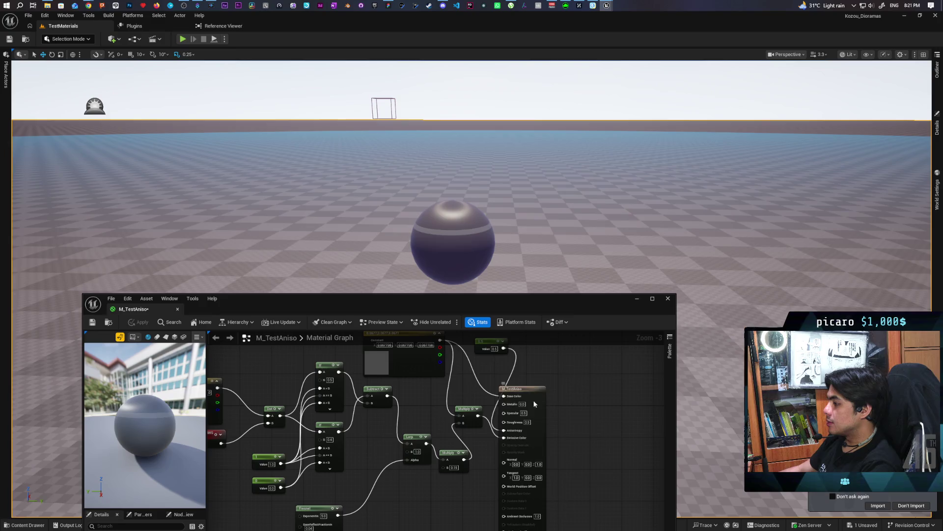
left_click_drag(532, 399, 607, 395)
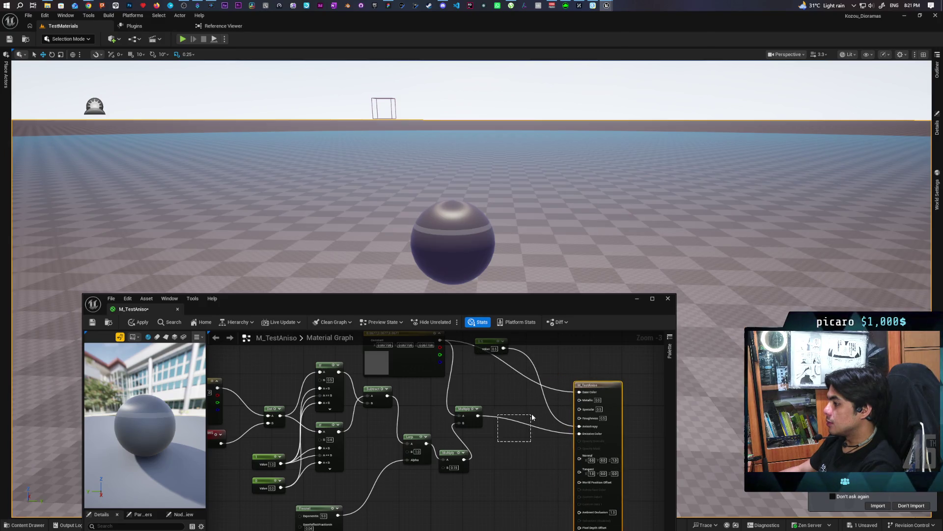
left_click_drag(517, 437, 496, 471)
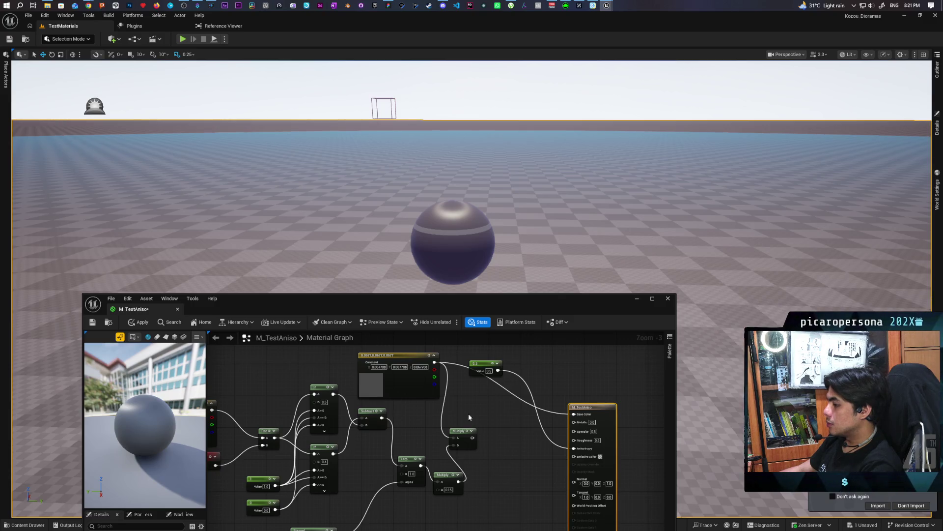
left_click_drag(435, 363, 483, 414)
type("add")
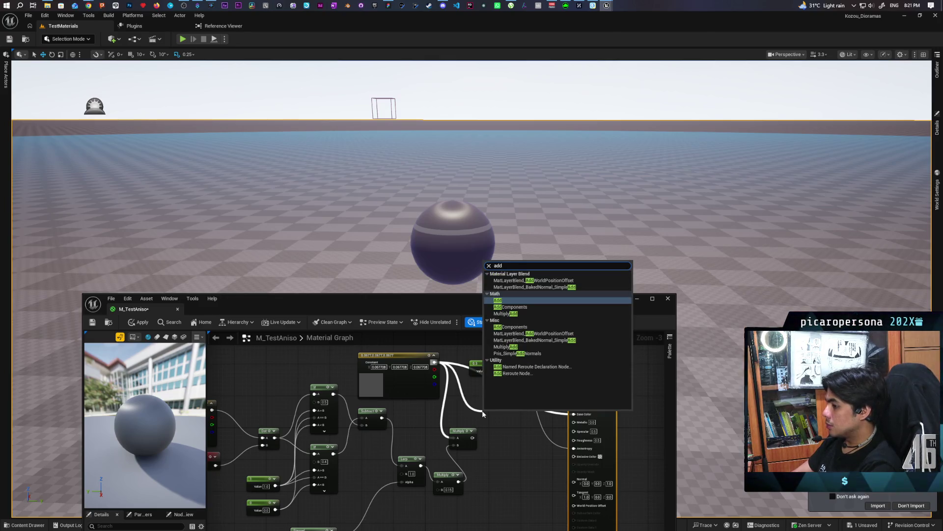
left_click(476, 438)
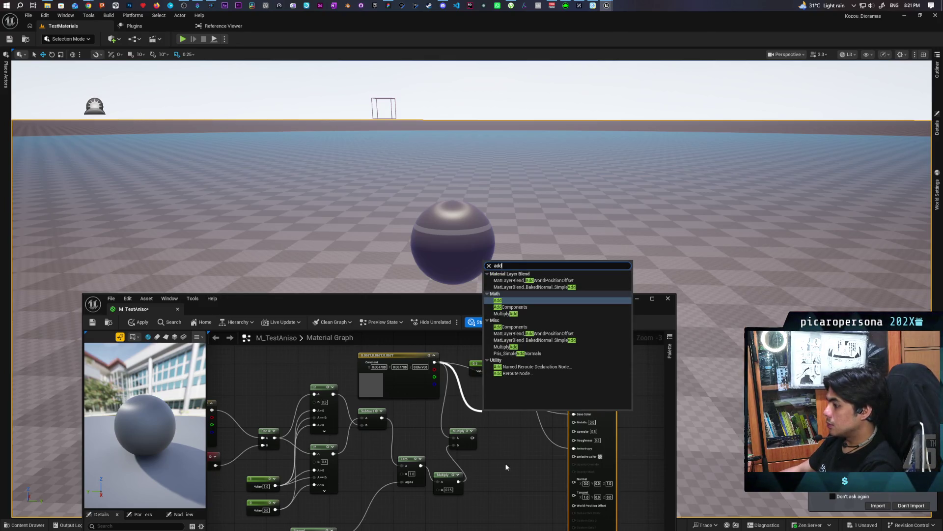
left_click(466, 430)
key("space")
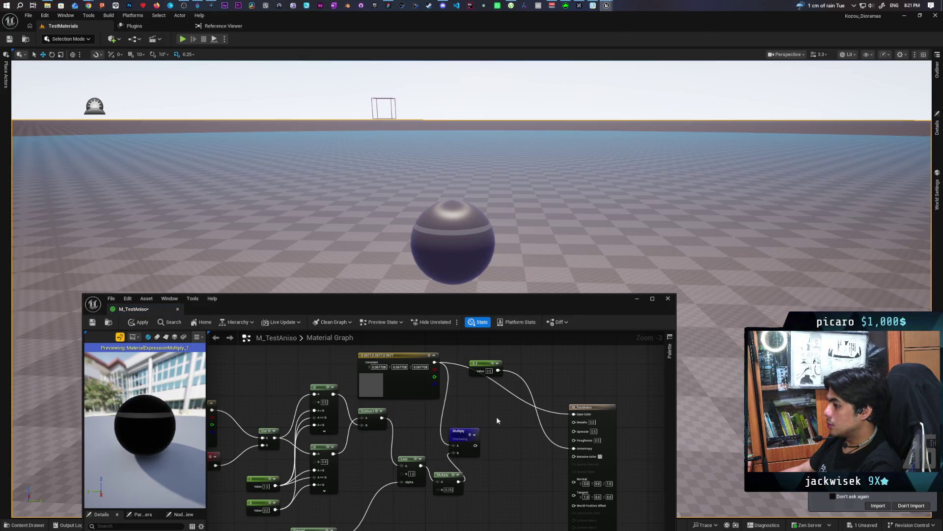
Step: Add an Add node combining the colour constant and Multiply result into Base Color, then apply
left_click(467, 388)
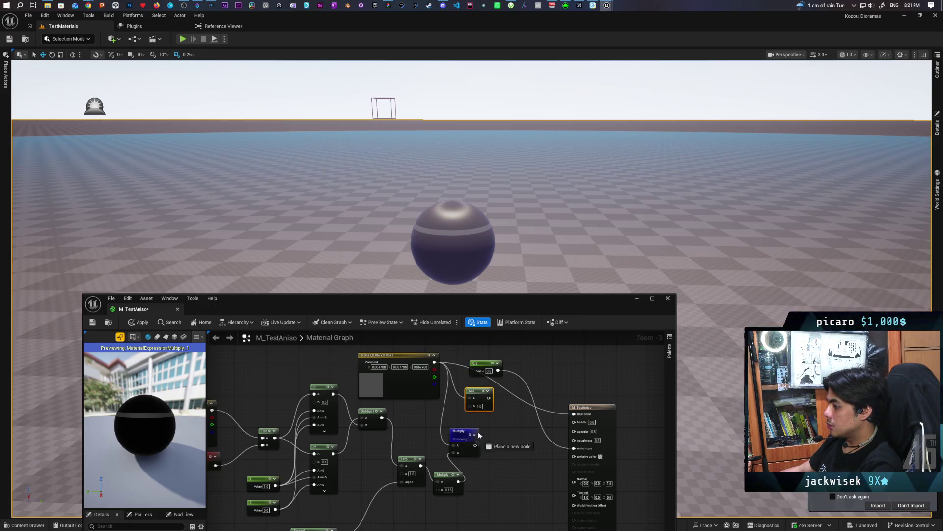
left_click_drag(475, 445, 470, 406)
key("Escape")
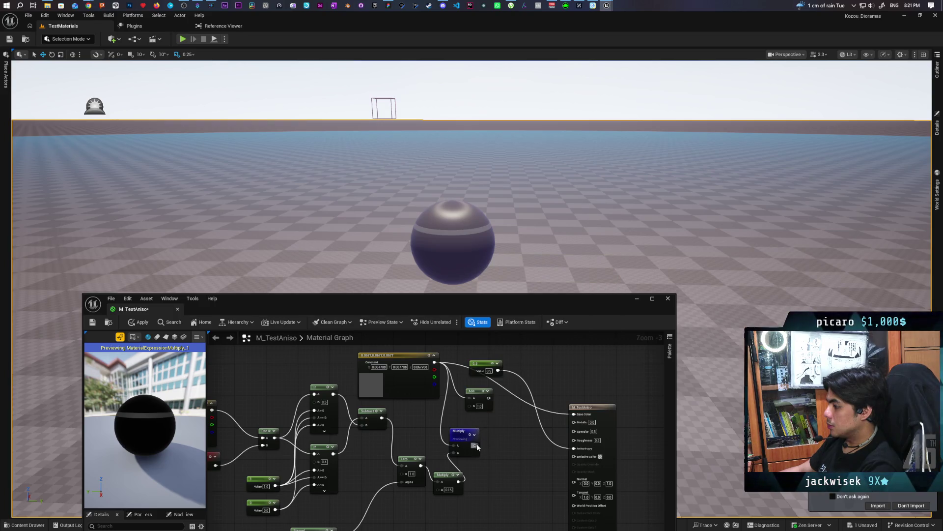
mouse_move(477, 446)
left_mouse_down()
mouse_move(470, 406)
mouse_move(566, 423)
mouse_move(573, 414)
left_mouse_up()
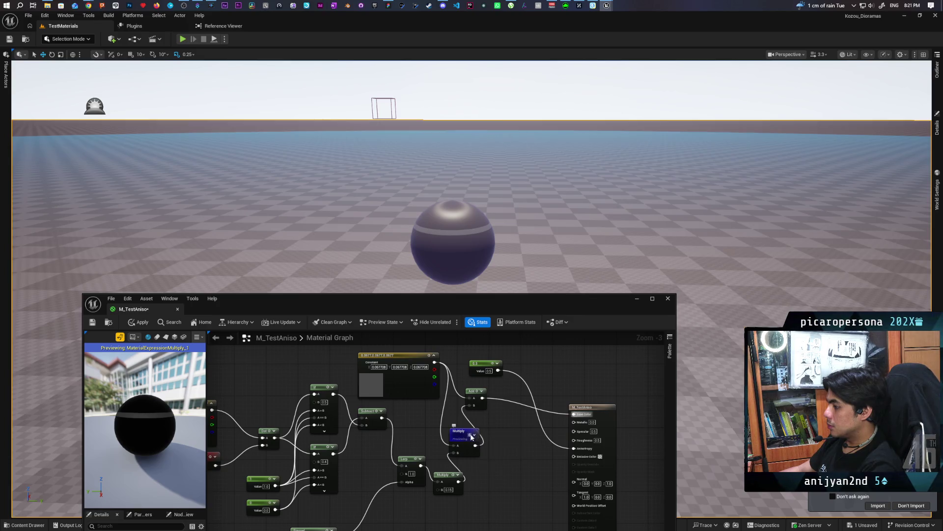
key("space")
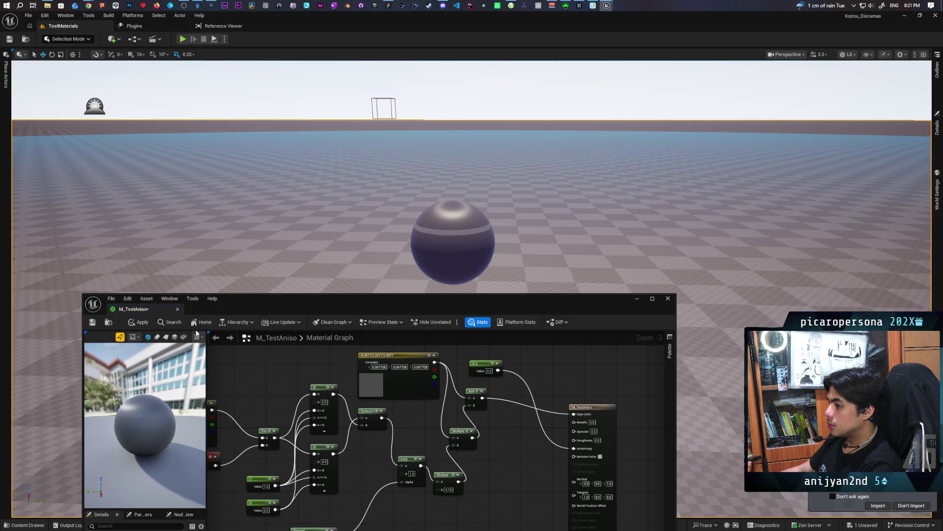
left_click(140, 322)
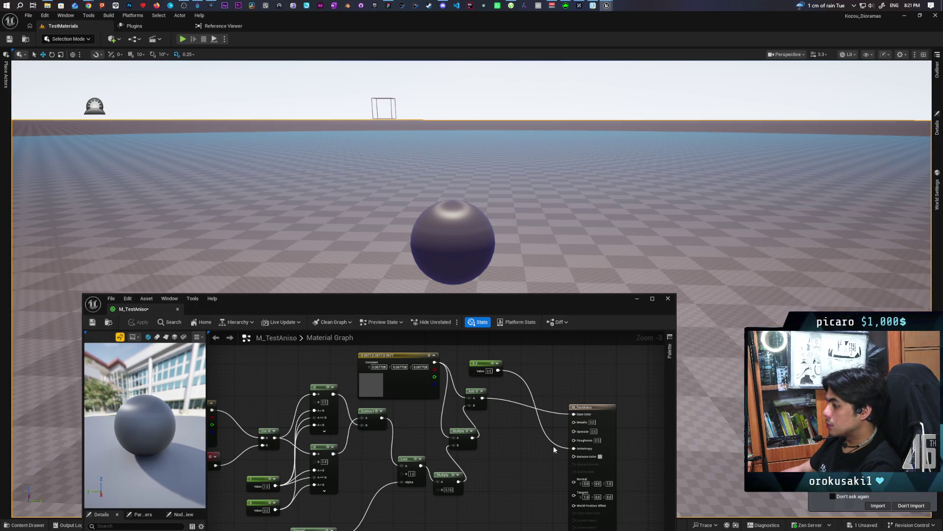
Step: Disconnect the 0.5 constant from Anisotropy, set Roughness to 1, and apply to the sphere
left_click(573, 448, "alt")
left_click(139, 320)
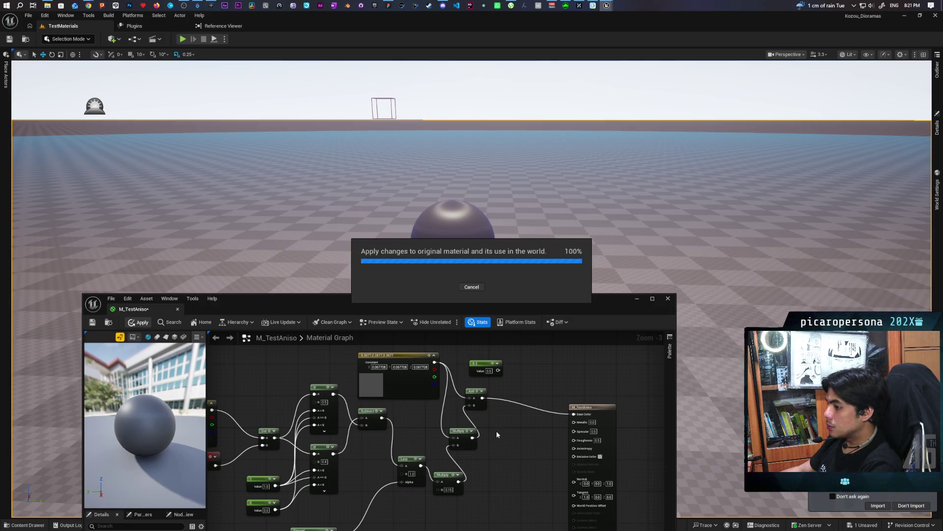
left_click(597, 440)
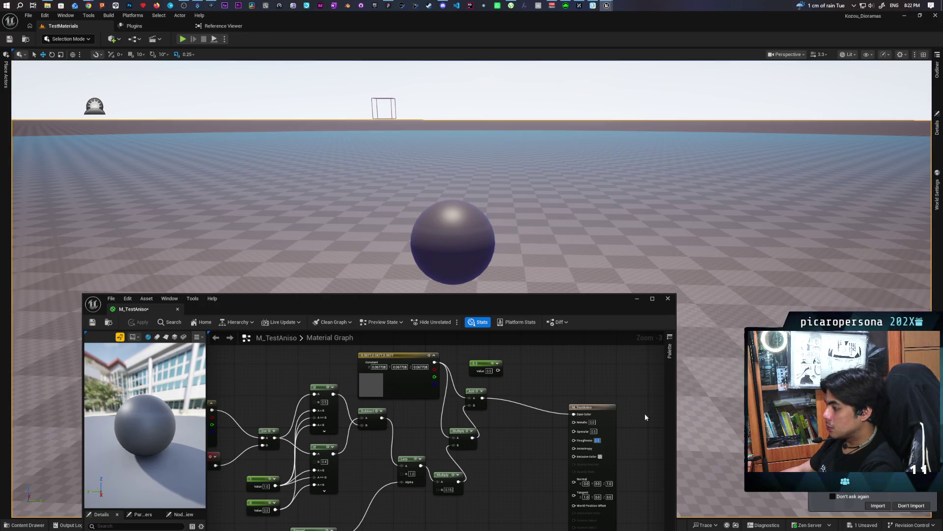
type("1")
key("Return")
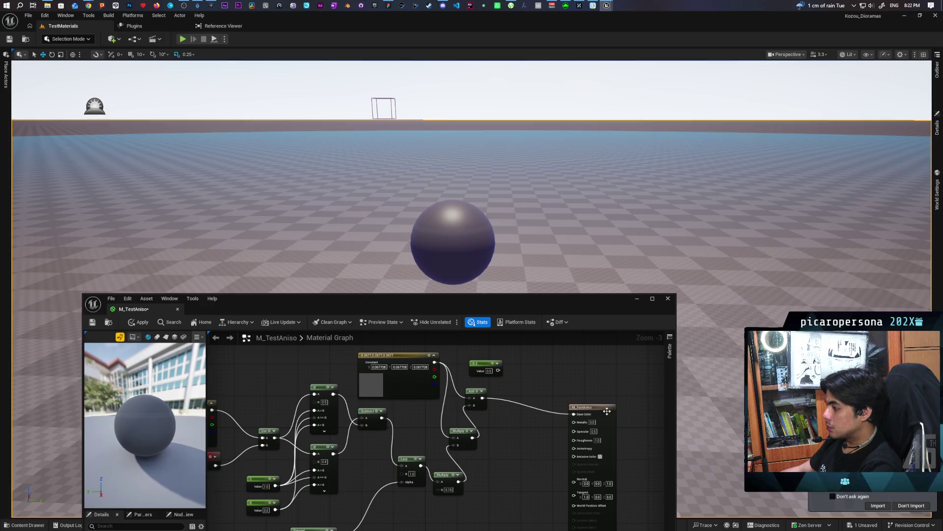
left_click(135, 324)
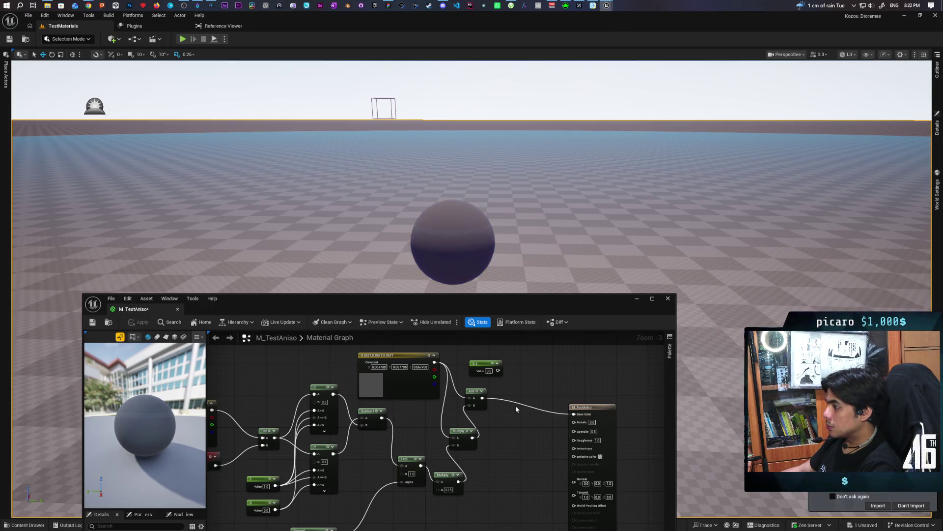
Step: Lower the Multiply node's B value from 3 to 0.3 and apply it to the sphere
mouse_move(516, 221)
left_mouse_down()
mouse_move(516, 206)
mouse_move(524, 223)
left_mouse_up()
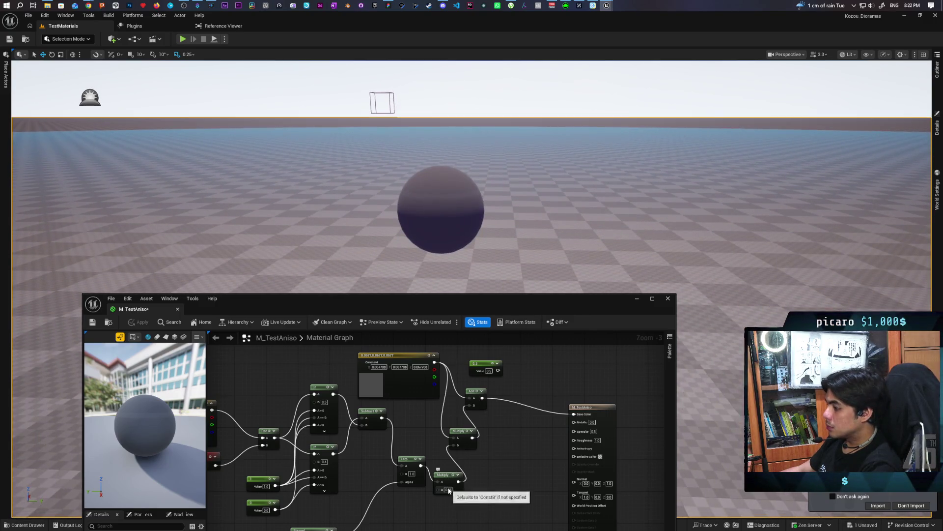
left_click_drag(447, 484, 514, 467)
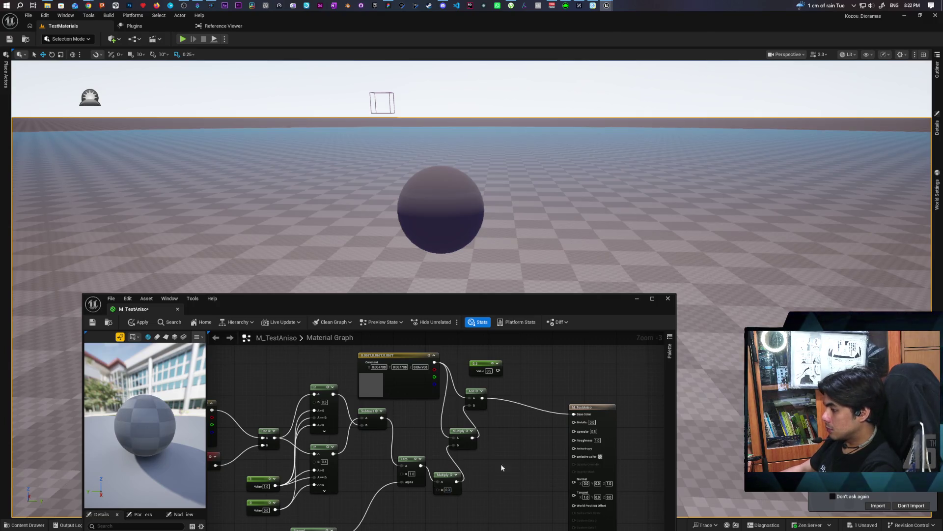
key("ctrl+z")
key("ctrl+s")
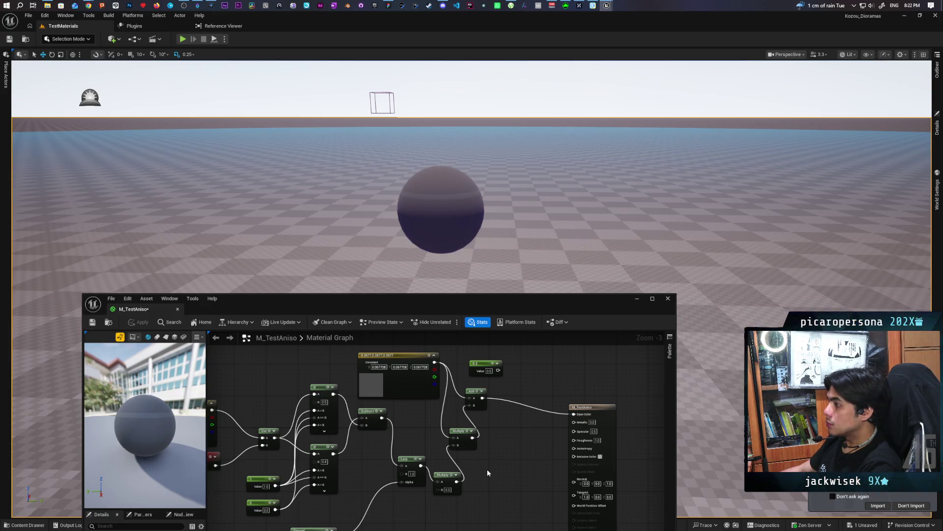
mouse_move(487, 246)
left_mouse_down()
mouse_move(487, 211)
mouse_move(486, 231)
left_mouse_up()
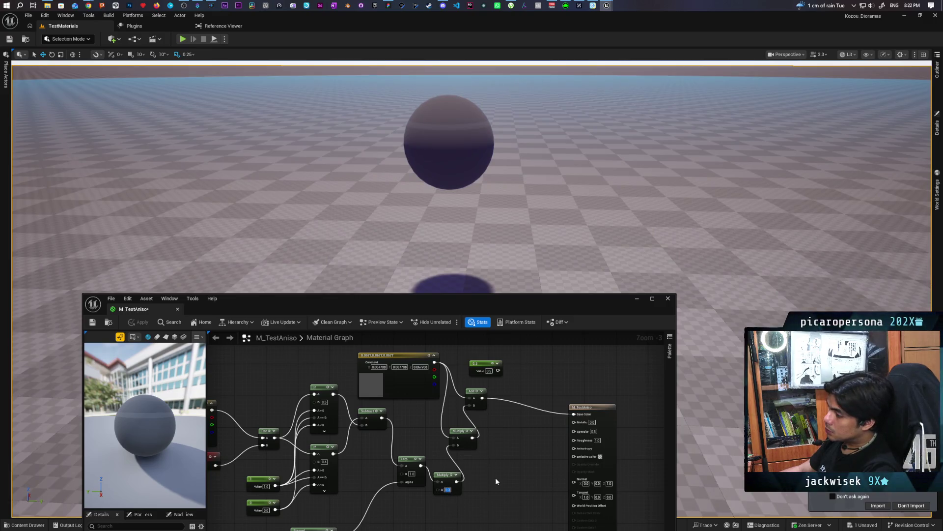
key("ctrl+z")
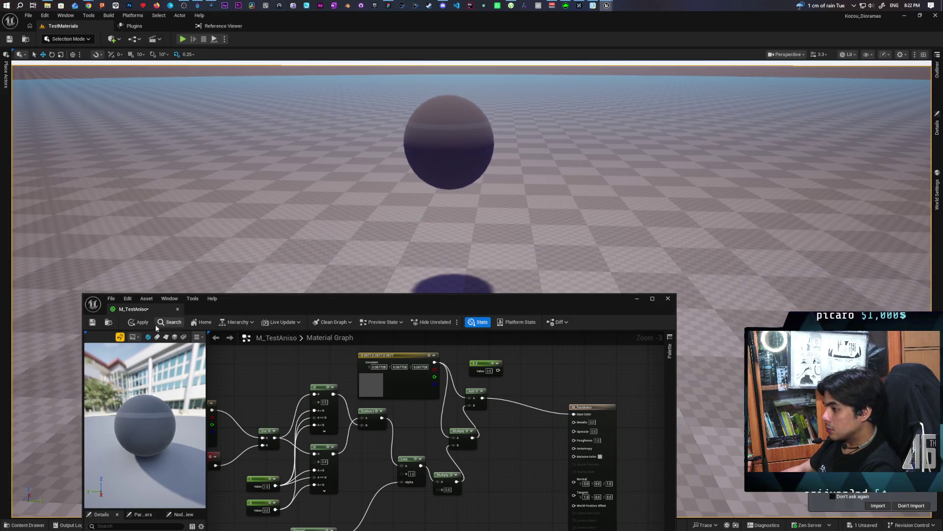
key("ctrl+s")
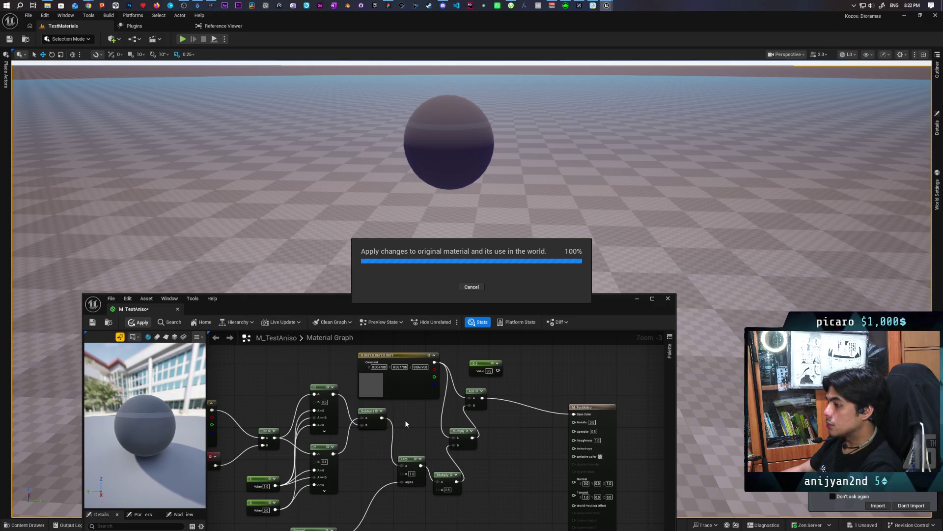
mouse_move(533, 186)
left_mouse_down()
mouse_move(533, 157)
mouse_move(492, 167)
mouse_move(532, 186)
mouse_move(570, 181)
mouse_move(492, 182)
mouse_move(497, 196)
mouse_move(533, 186)
mouse_move(609, 189)
mouse_move(565, 197)
mouse_move(630, 241)
left_mouse_up()
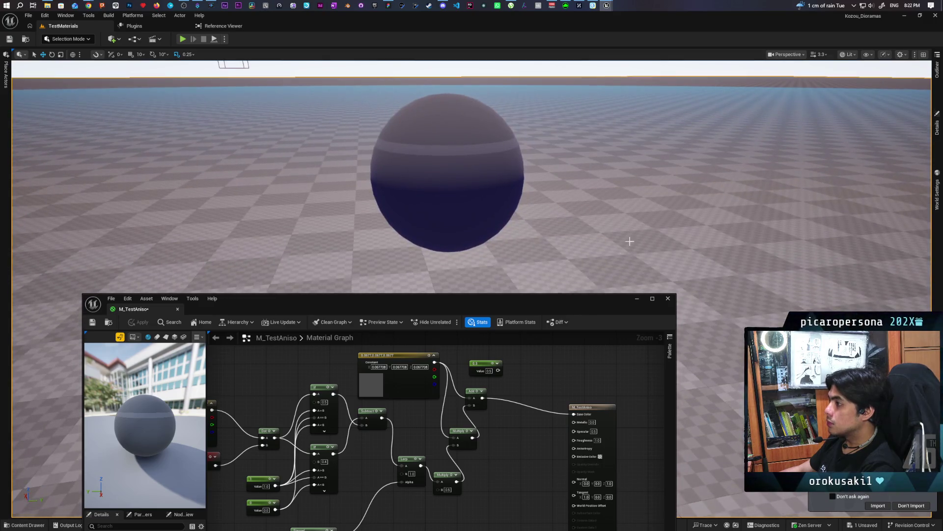
right_click(398, 356)
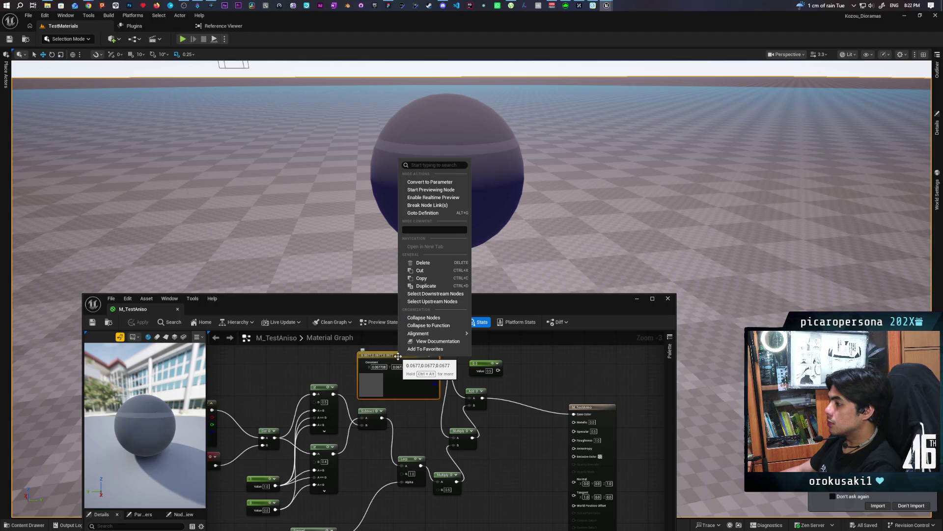
Step: Convert the colour constant into a parameter named 'Base Color' and apply it
left_click(430, 182)
type("Base Color")
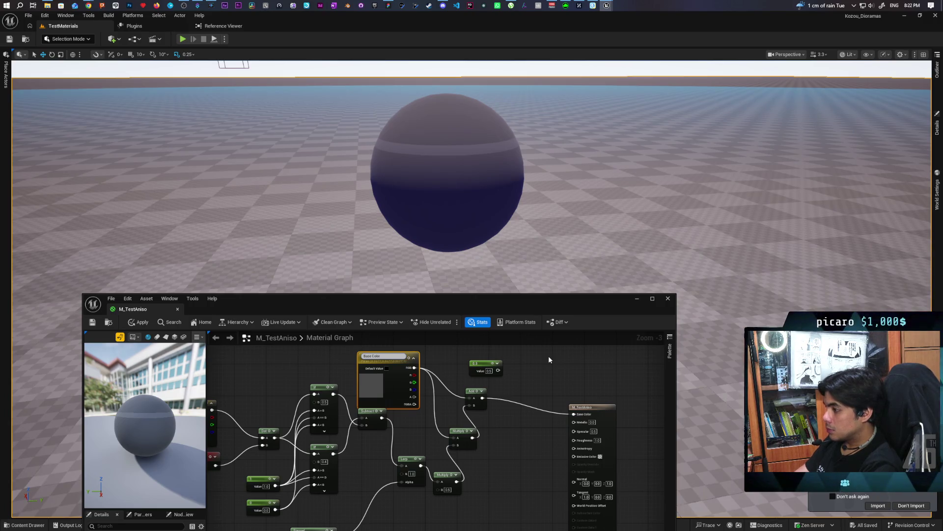
left_click(549, 360)
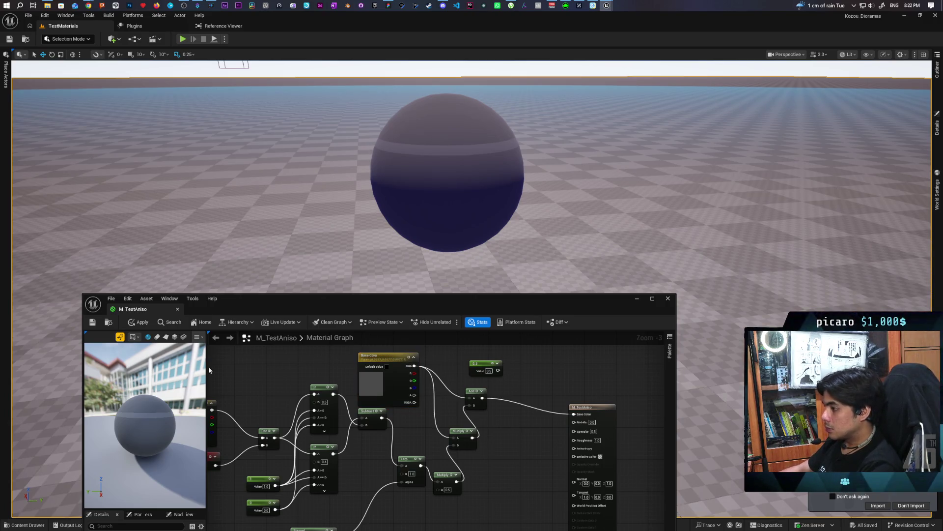
left_click(141, 324)
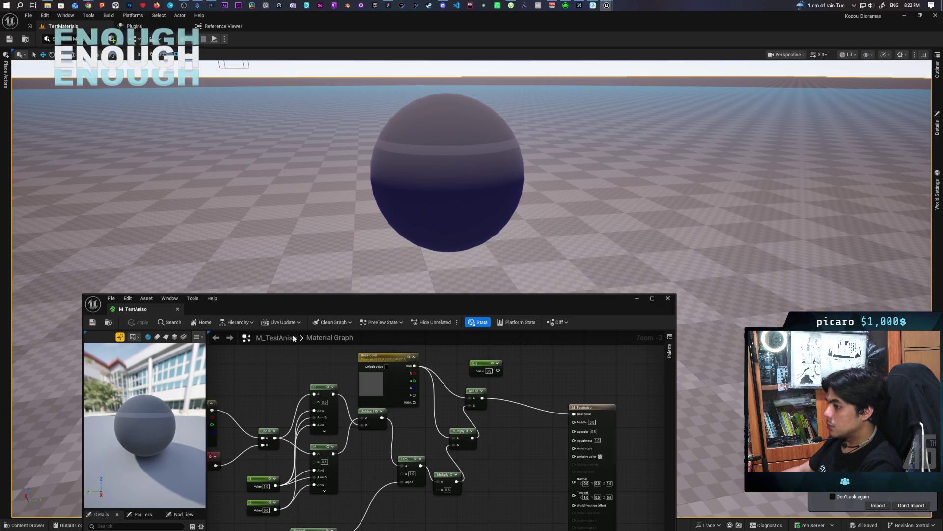
Step: Create a material instance of M_TestAniso named MI_TestAniso in the Content Drawer
left_click_drag(295, 298, 314, 212)
key("ctrl+space")
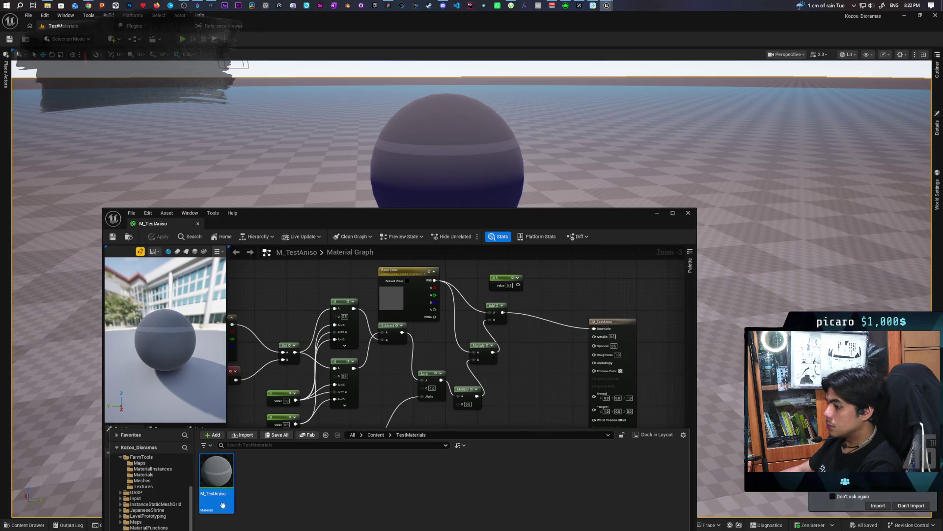
right_click(223, 505)
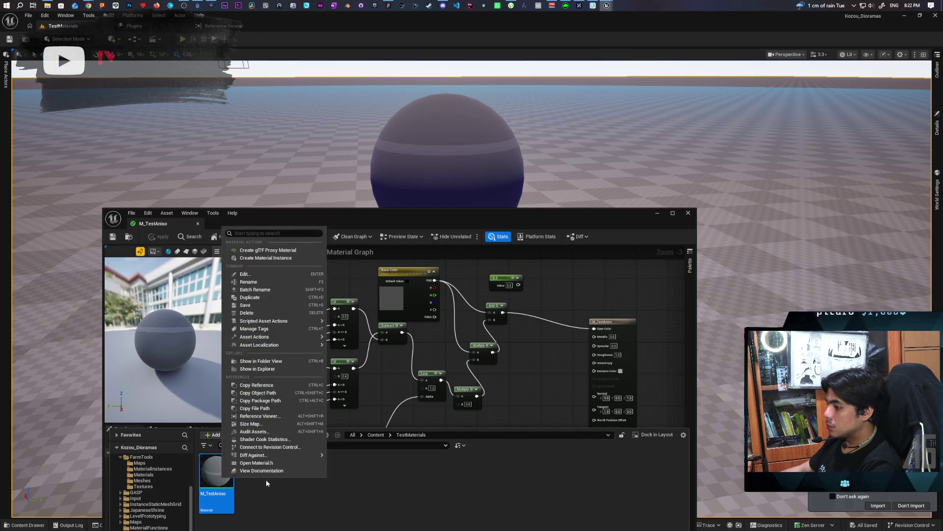
left_click(291, 259)
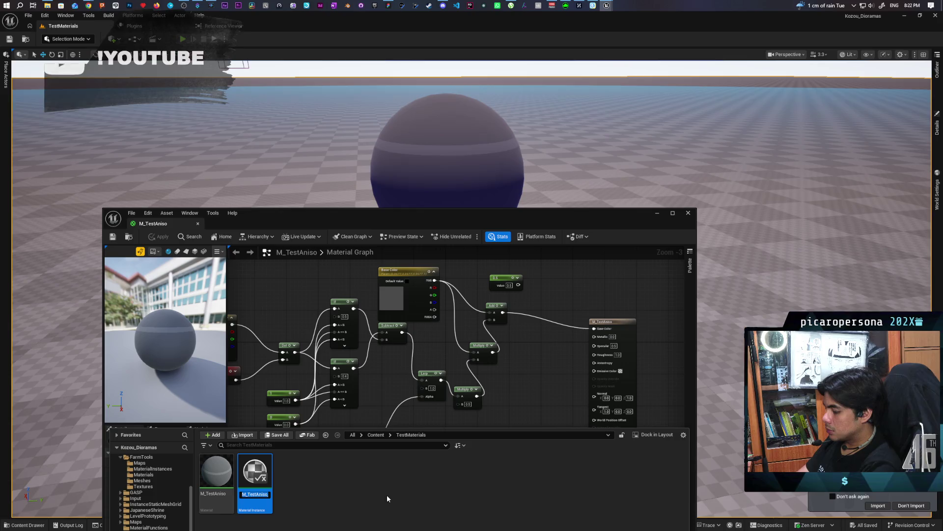
type("MI_TestA")
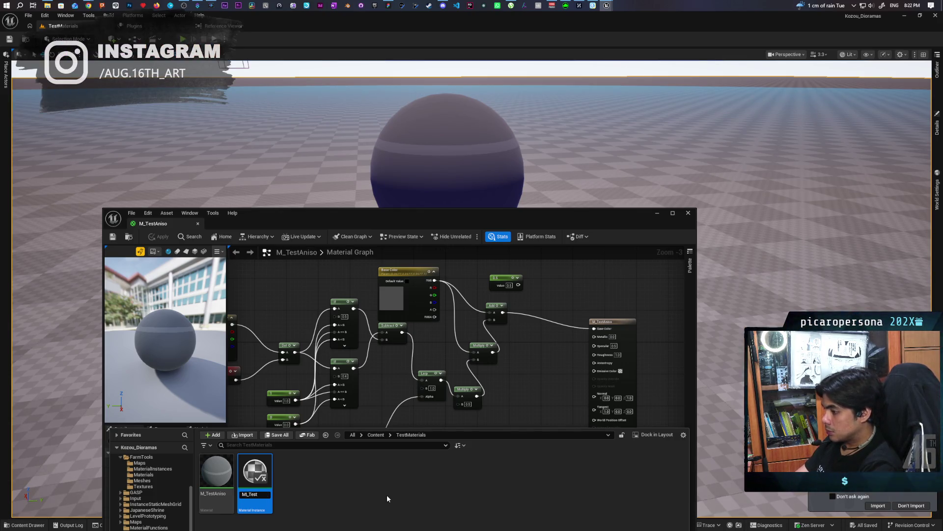
type("niso")
key("Return")
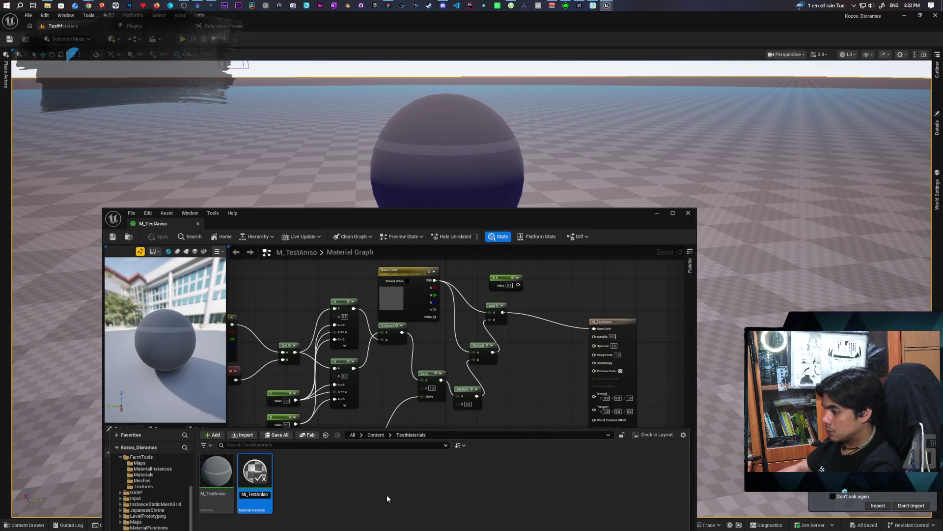
Step: Open MI_TestAniso in its instance editor and enable the Base Color override
key("ctrl+space")
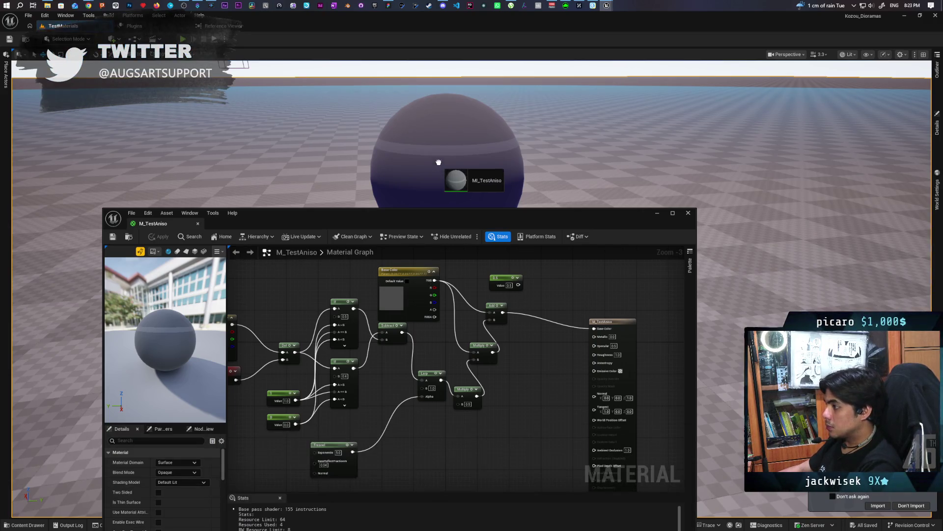
left_click_drag(341, 219, 348, 124)
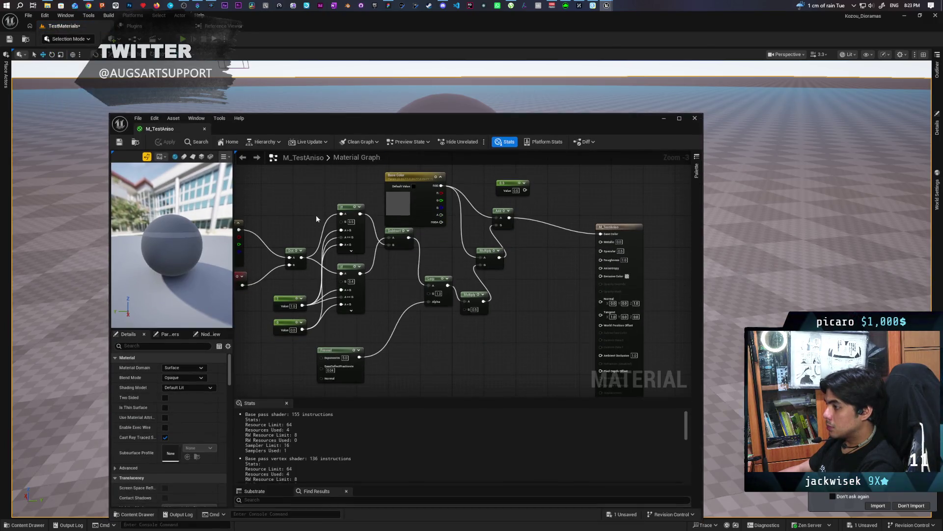
left_click(134, 514)
double_click(246, 362)
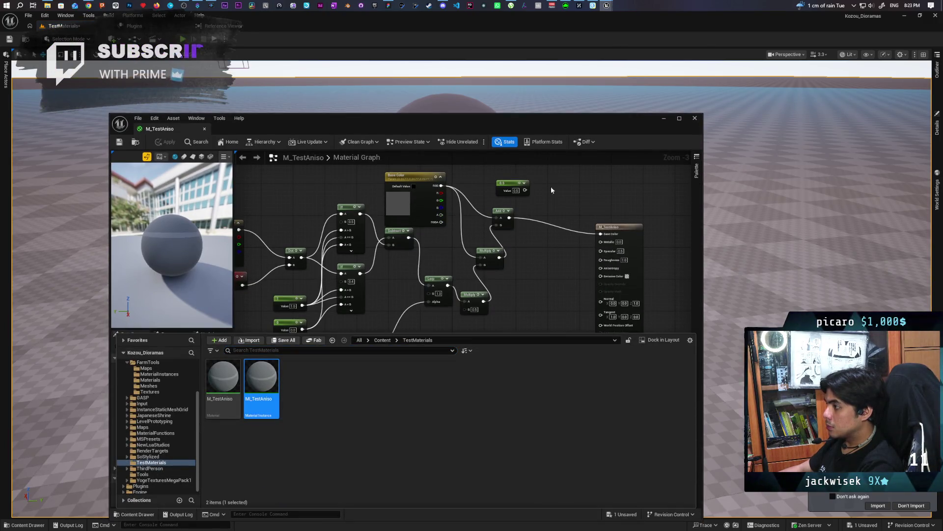
mouse_move(455, 131)
left_mouse_down()
mouse_move(468, 162)
mouse_move(476, 261)
left_mouse_up()
left_click(368, 330)
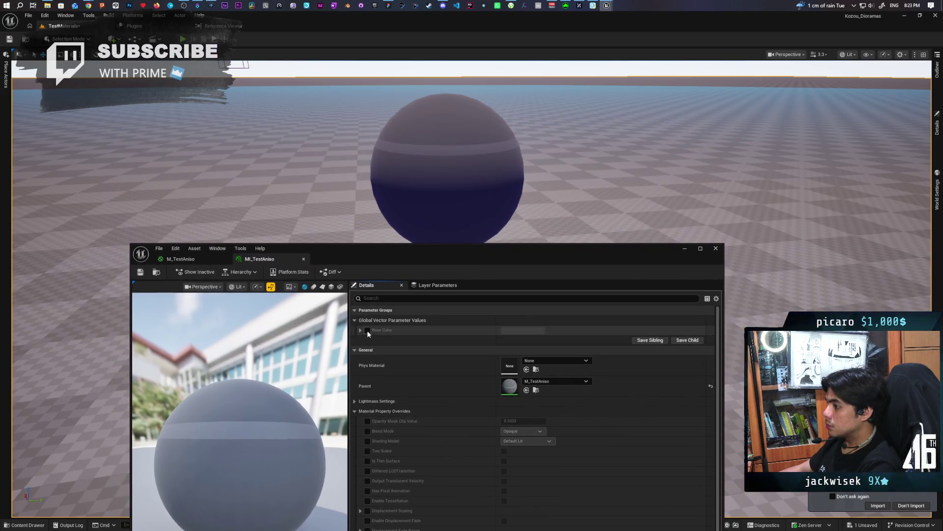
Step: Give MI_TestAniso a dark blue Base Color, save it, and return to the M_TestAniso graph
left_click(522, 330)
mouse_move(574, 376)
left_mouse_down()
mouse_move(556, 388)
mouse_move(593, 387)
mouse_move(603, 372)
mouse_move(595, 349)
mouse_move(548, 358)
left_mouse_up()
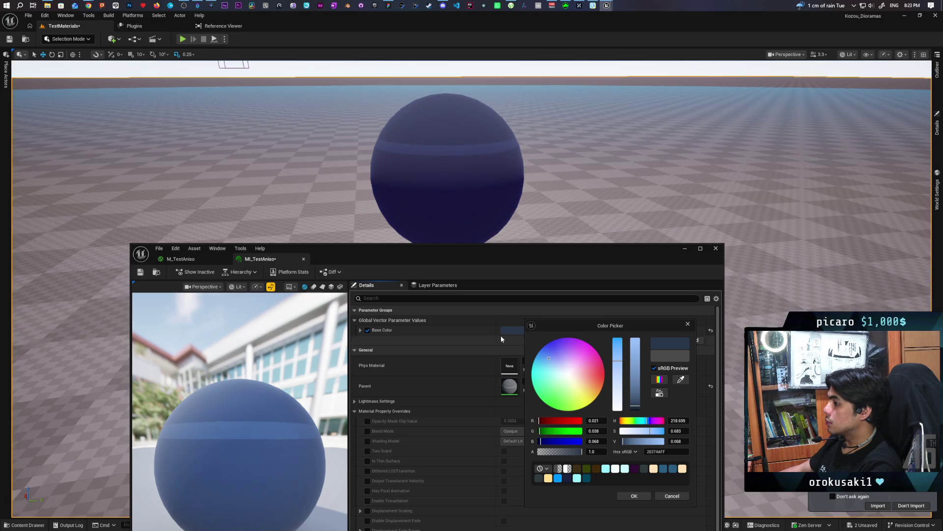
left_click(621, 494)
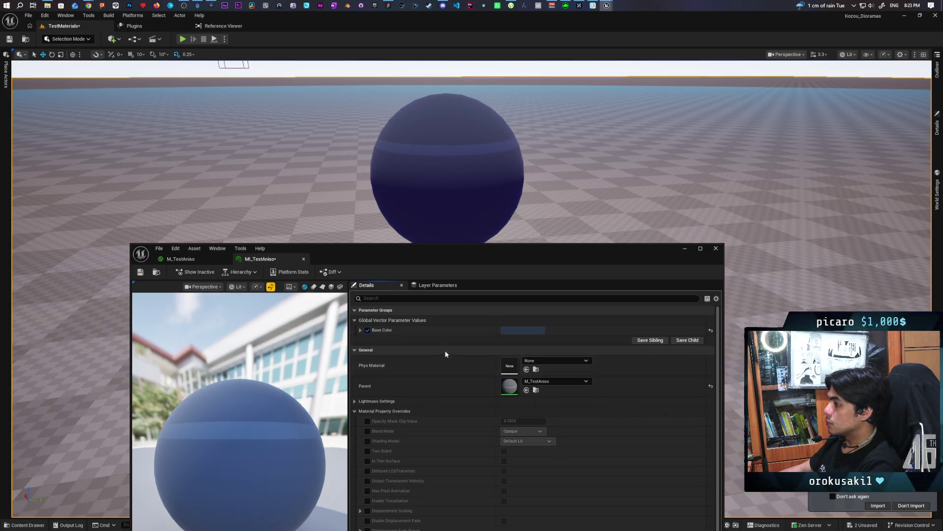
key("ctrl+shift+s")
left_click(181, 258)
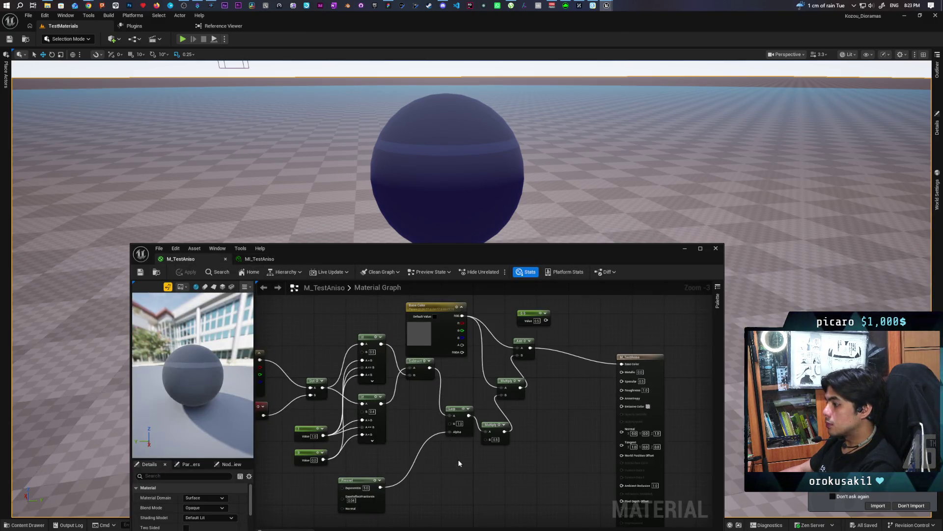
Step: Set the Multiply node's B value to 1.0
scroll(468, 426, "up", 2)
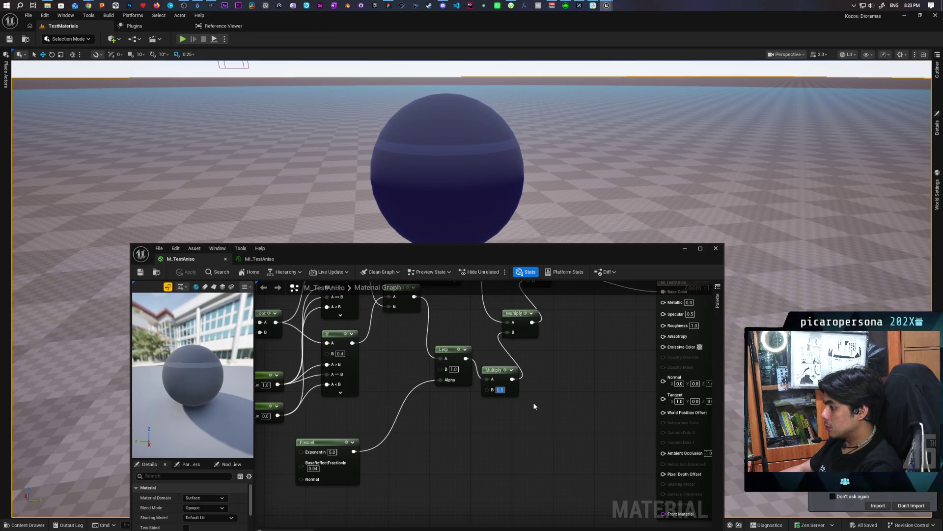
type("1")
key("Return")
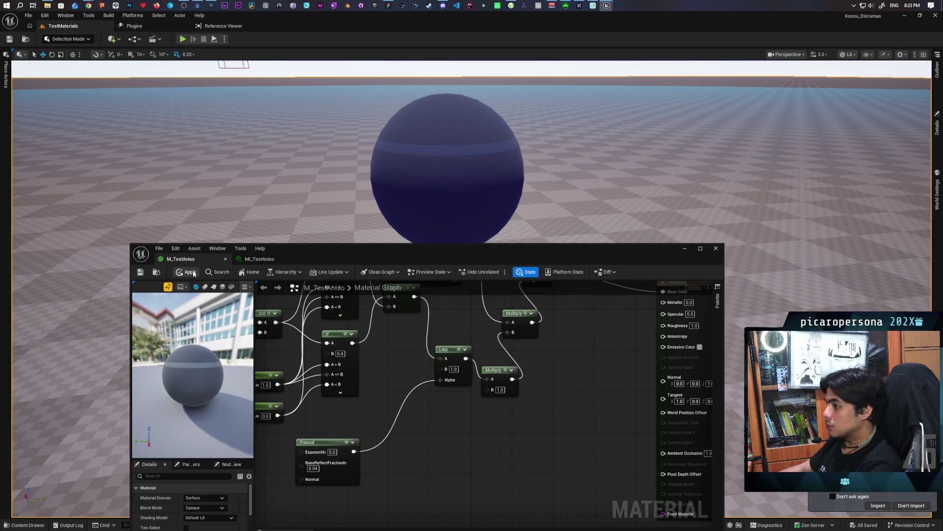
key("ctrl+s")
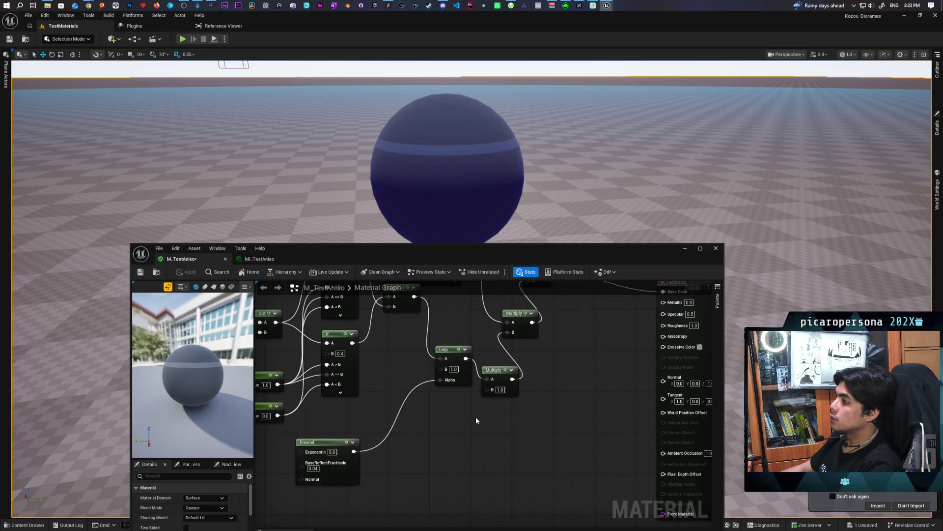
Step: Add a Constant node with value 1 wired into the Multiply B input
left_click(441, 418)
left_click_drag(473, 421, 494, 393)
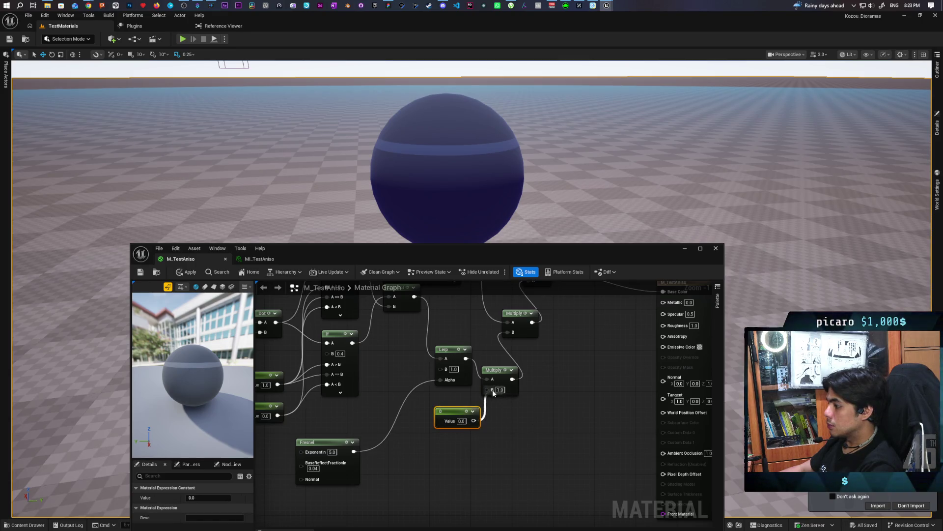
right_click(455, 412)
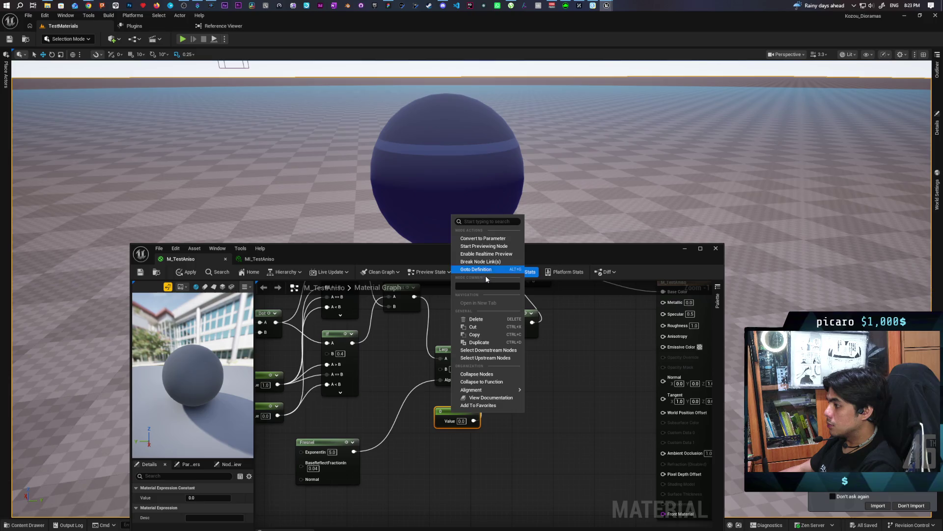
left_click(462, 420)
type("1")
key("Return")
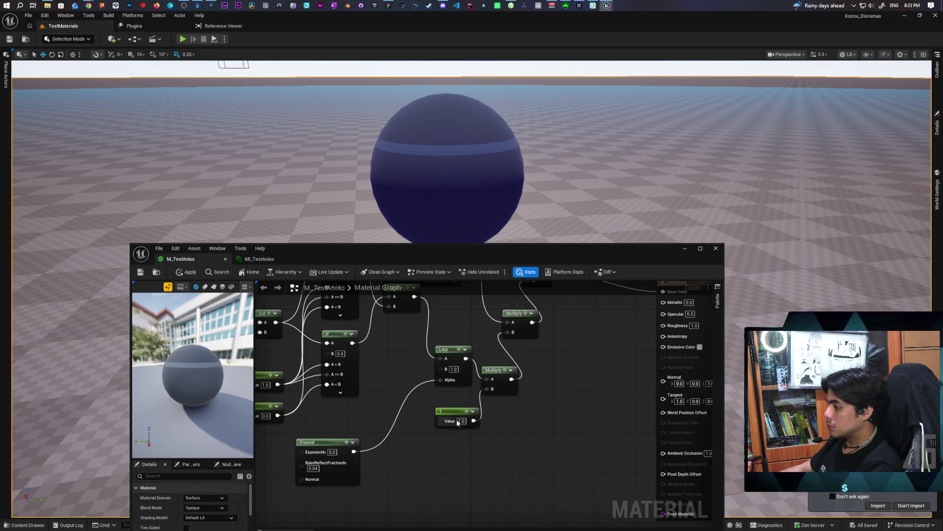
Step: Convert the constant into a scalar parameter named 'Aniso Multiplier' and apply the material
right_click(457, 422)
left_click(486, 240)
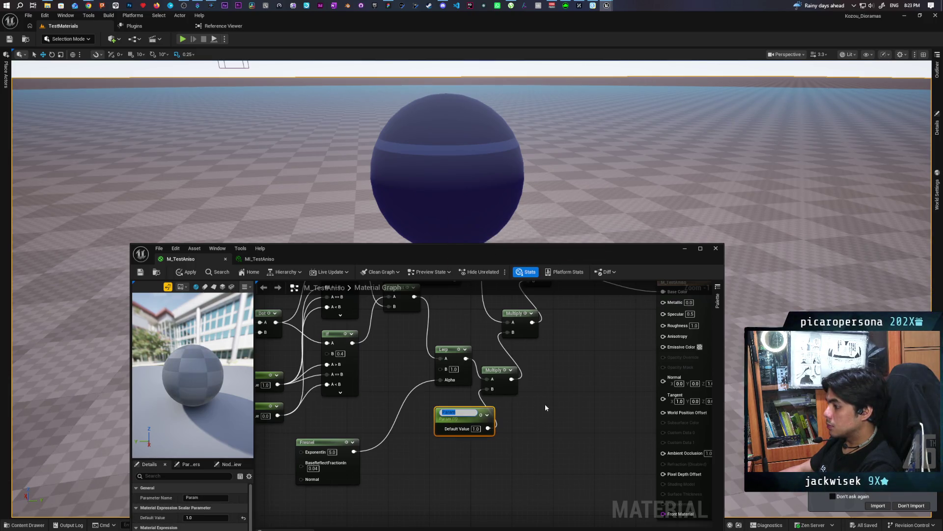
type("Aniso Multi")
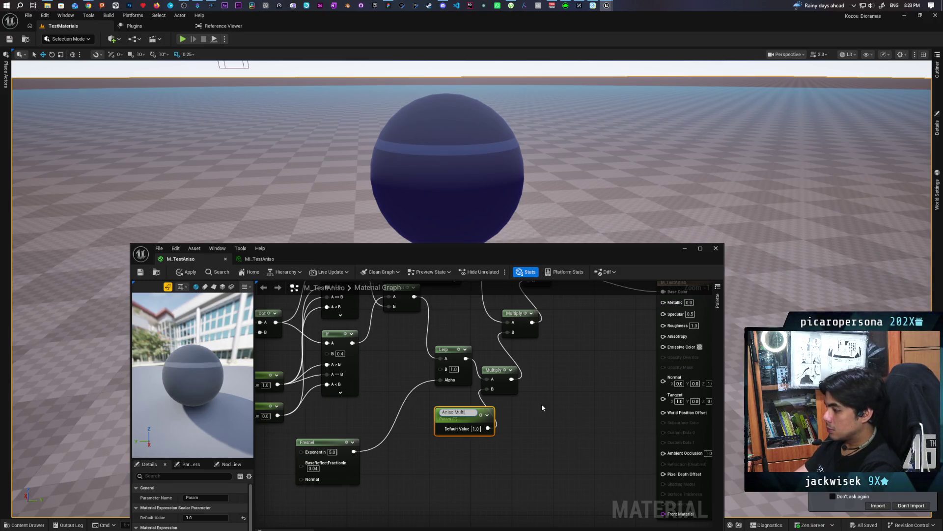
type("plier")
left_click(543, 408)
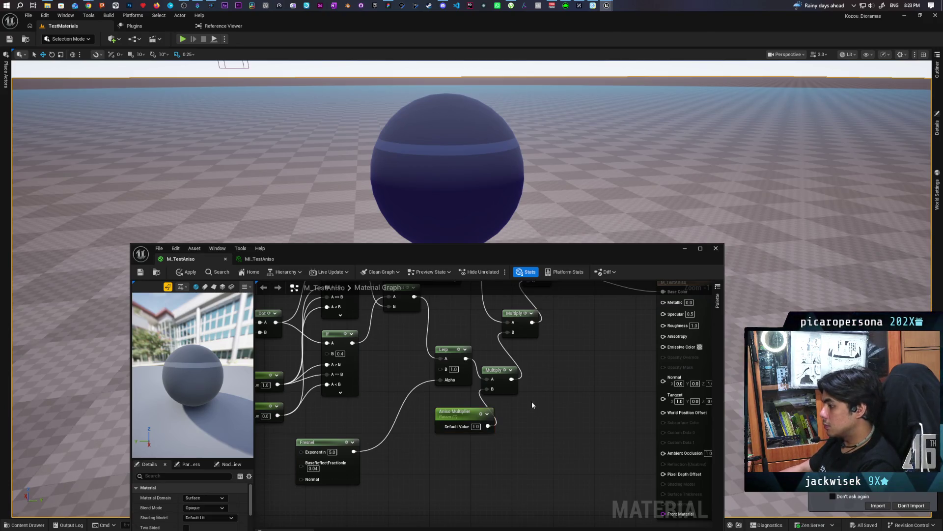
left_click(178, 274)
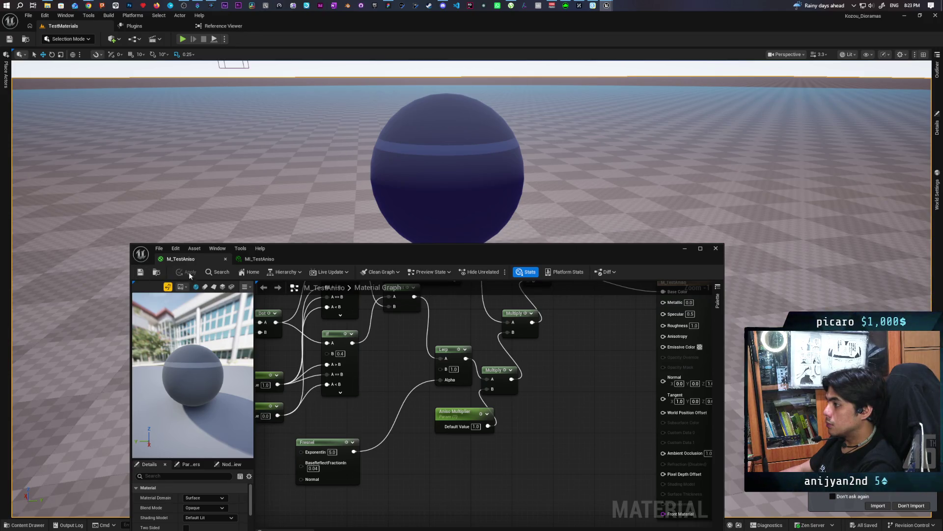
left_click(263, 260)
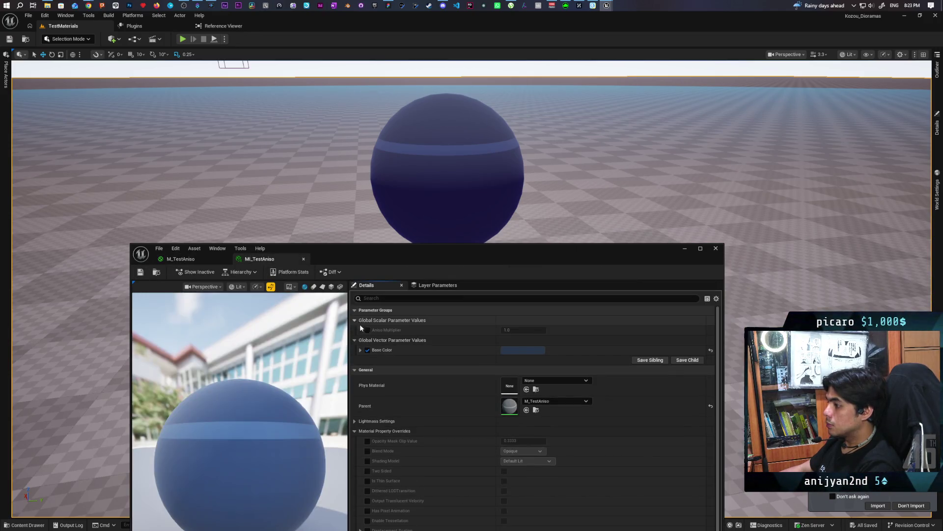
Step: Override Aniso Multiplier in MI_TestAniso, set Base Color to brown (0.068, 0.034, 0.013), and save
left_click(367, 330)
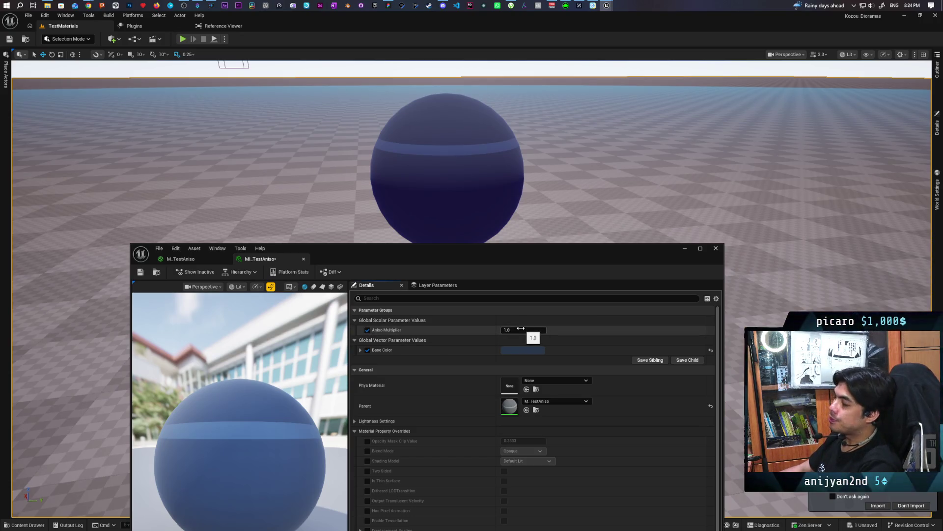
left_click(531, 349)
mouse_move(591, 375)
left_mouse_down()
mouse_move(600, 359)
mouse_move(612, 366)
mouse_move(592, 346)
mouse_move(549, 346)
left_mouse_up()
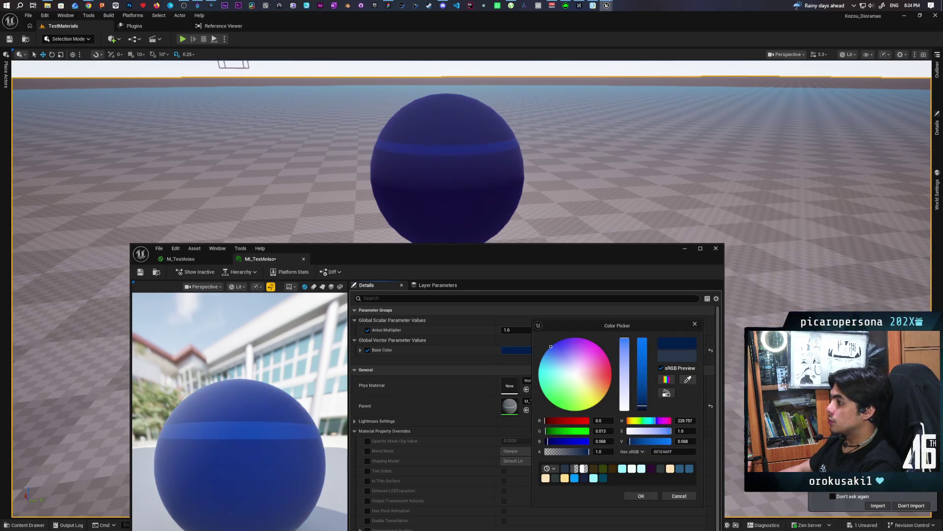
mouse_move(551, 386)
left_mouse_down()
mouse_move(572, 399)
mouse_move(603, 389)
left_mouse_up()
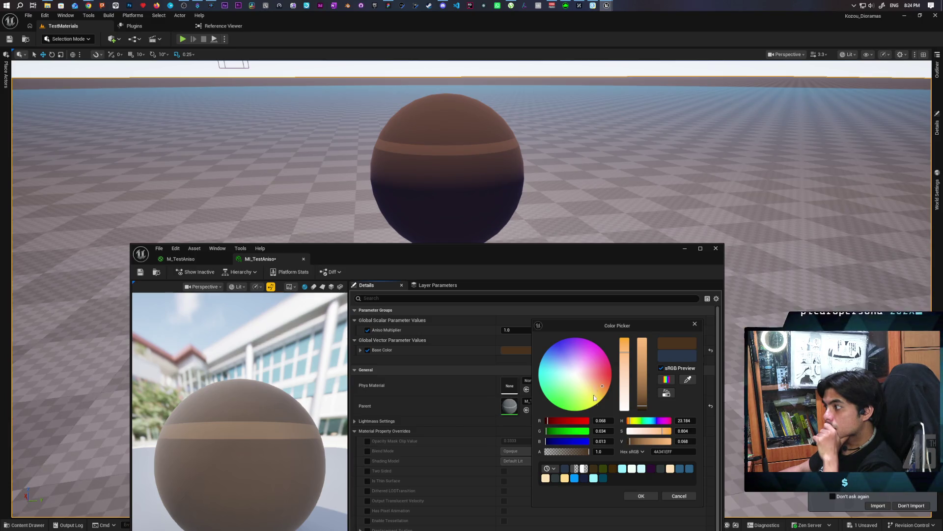
left_click(633, 496)
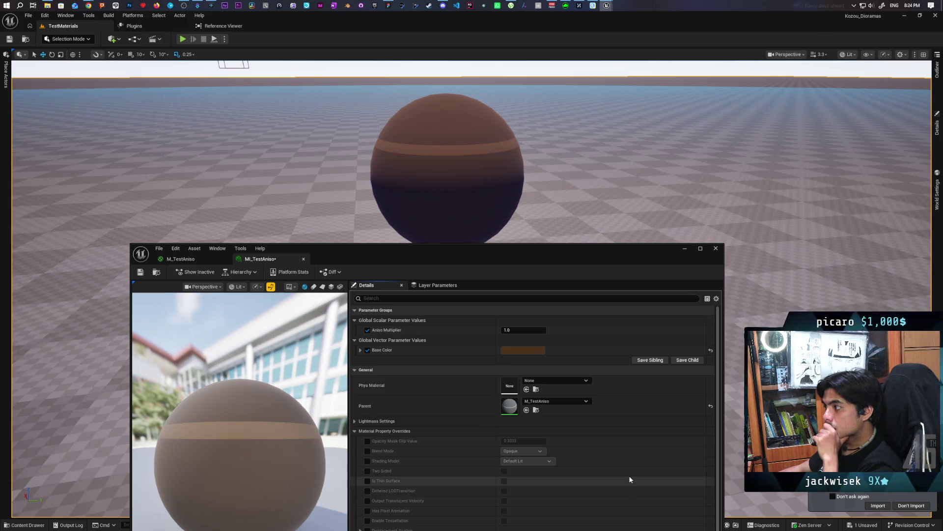
left_click(140, 273)
left_click(182, 259)
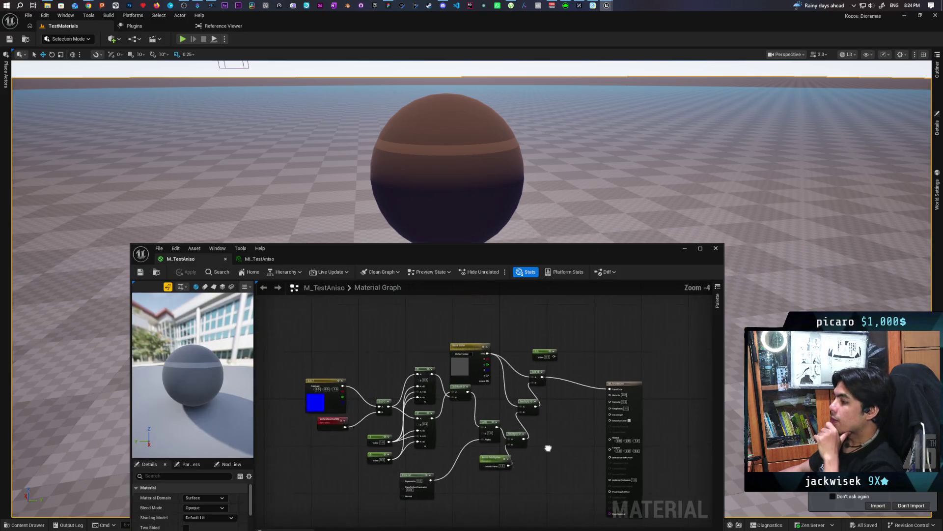
Step: Zoom in by the Lerp and Aniso Multiplier nodes and search the add-node list for 'sine'
left_click_drag(548, 448, 546, 442)
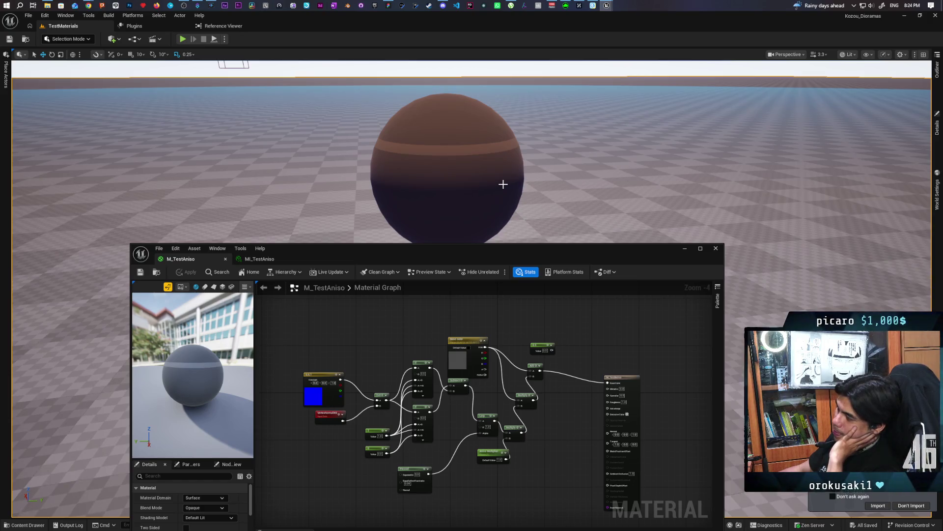
scroll(499, 407, "up", 3)
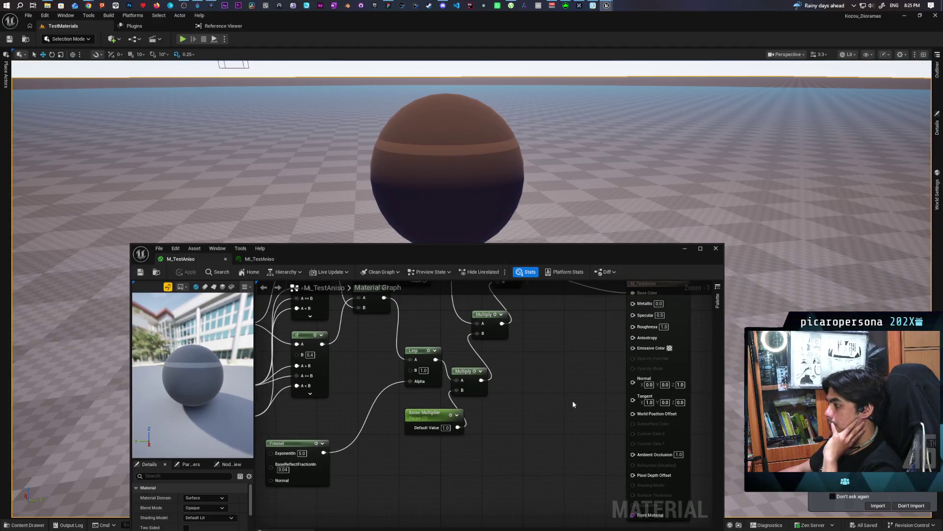
right_click(464, 461)
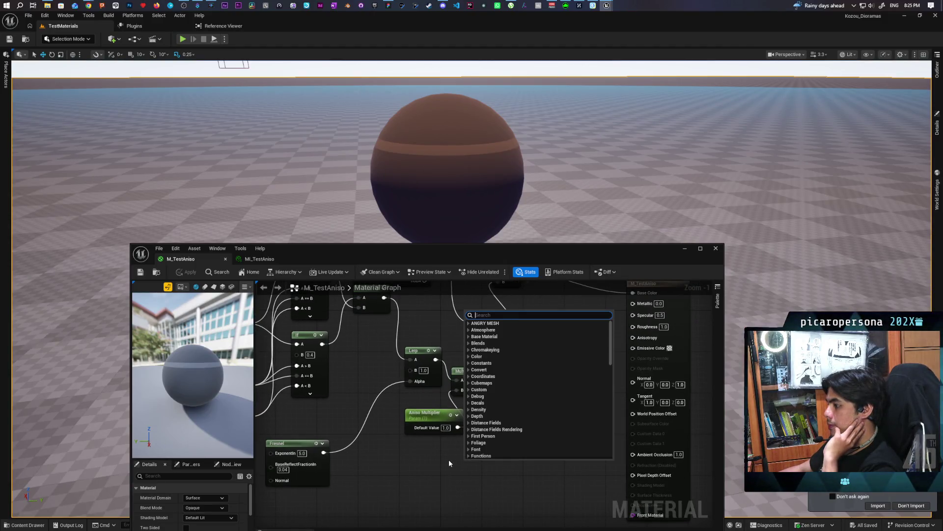
left_click(449, 459)
right_click(460, 455)
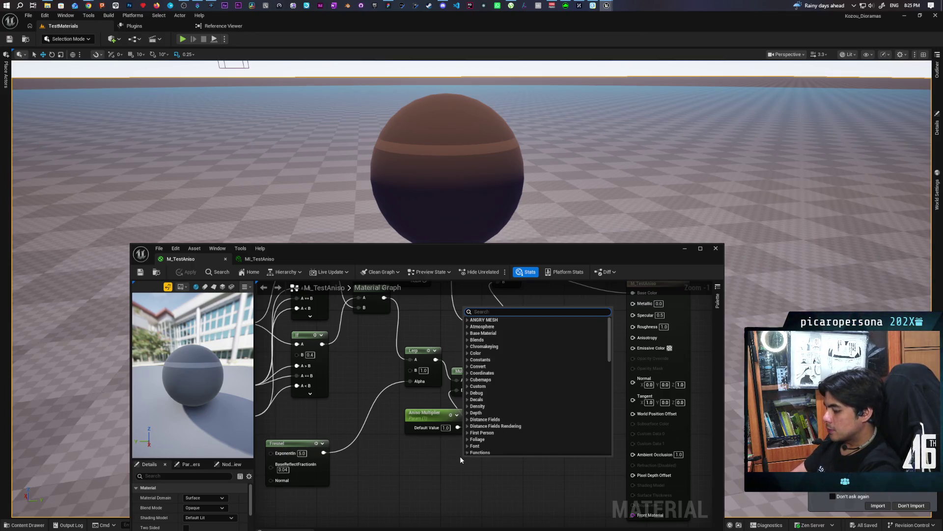
type("sine")
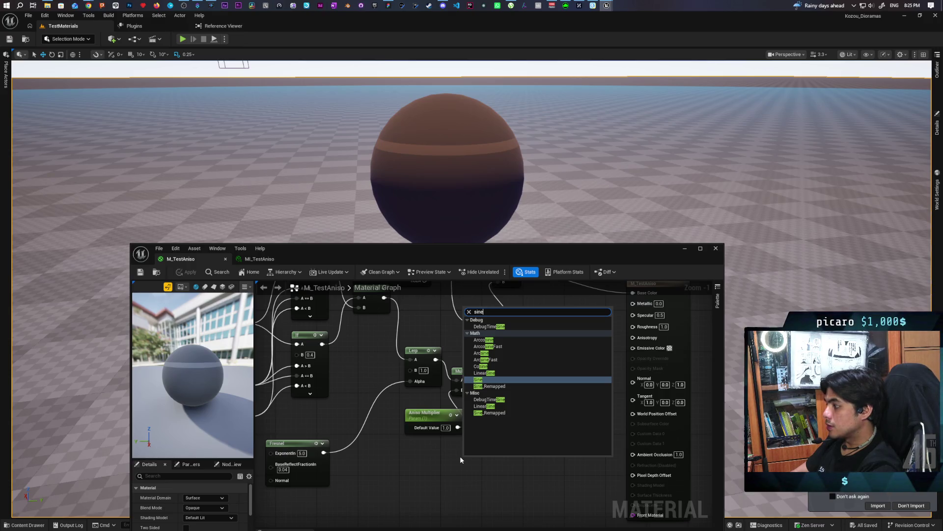
Step: Place a Sine node feeding a new Multiply node with B set to 5
key("Return")
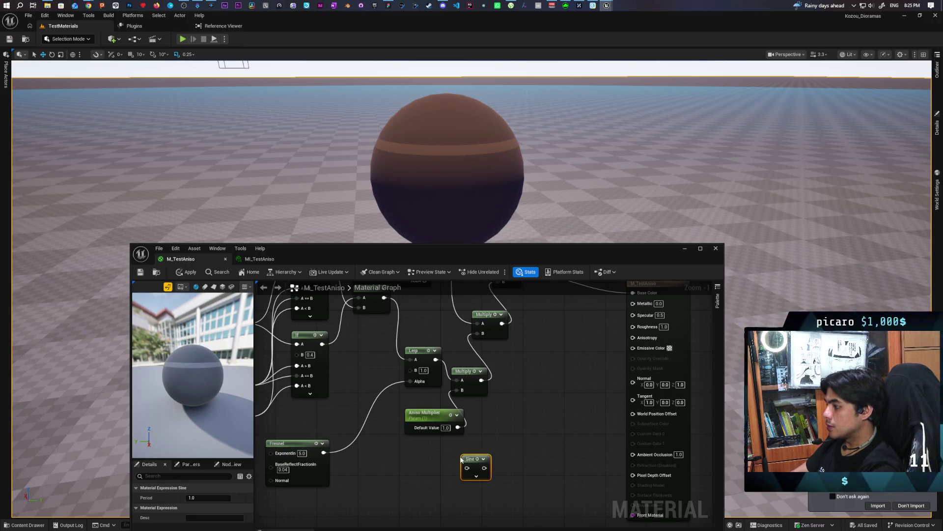
mouse_move(472, 459)
left_mouse_down()
mouse_move(410, 460)
mouse_move(457, 478)
left_mouse_up()
left_click(449, 467)
left_click(466, 489)
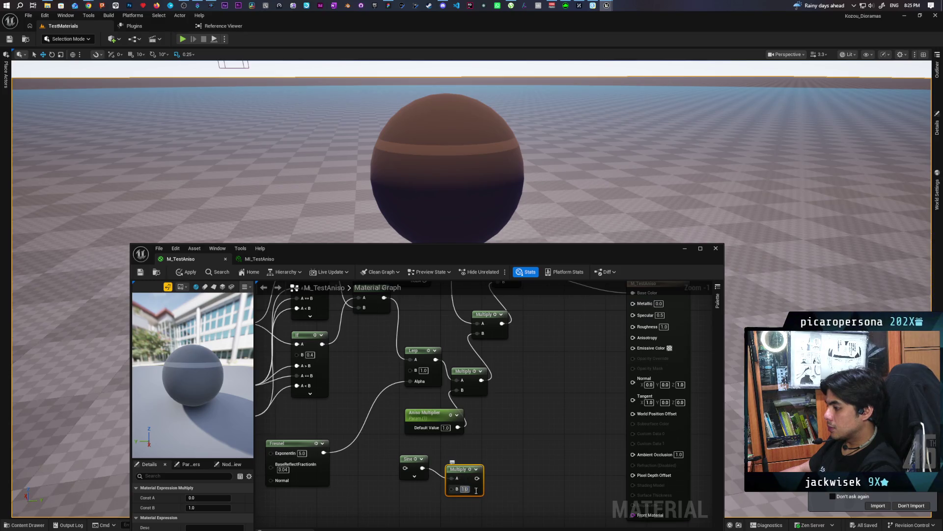
key("Return")
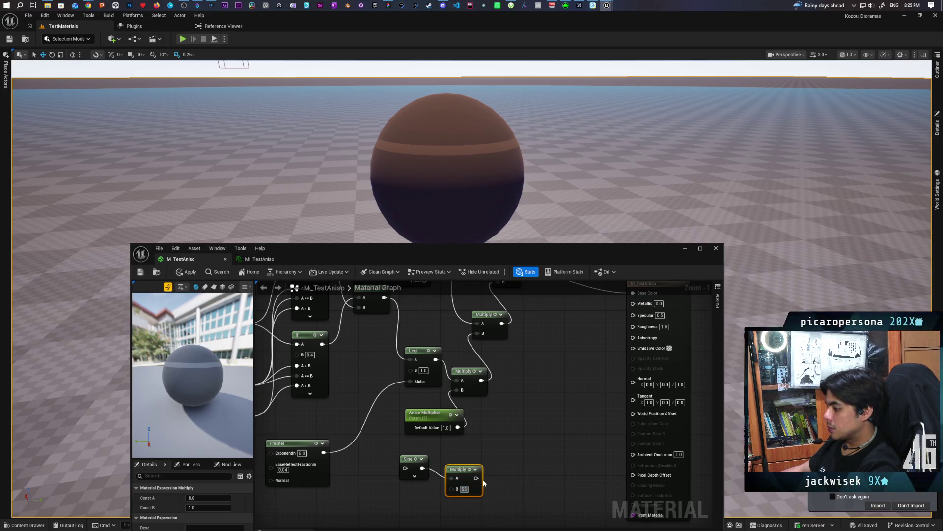
left_click(506, 455)
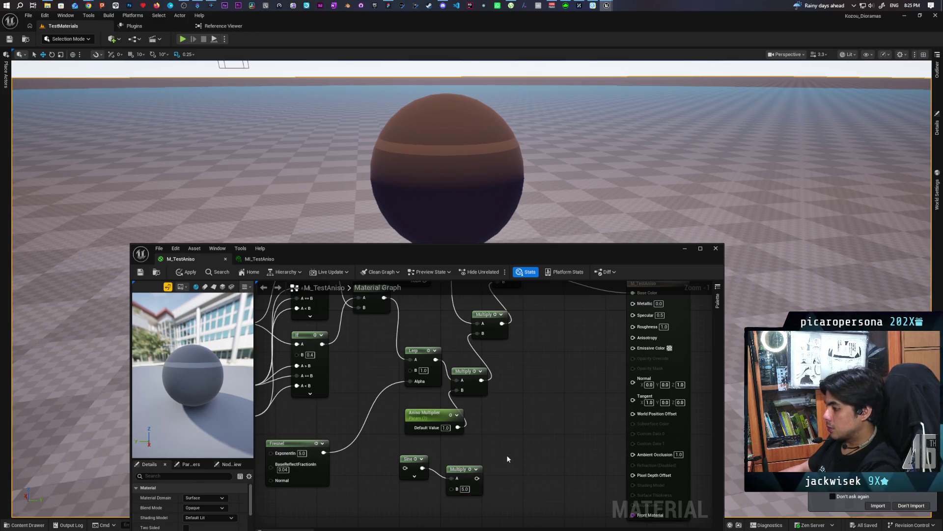
left_click_drag(628, 409, 601, 425)
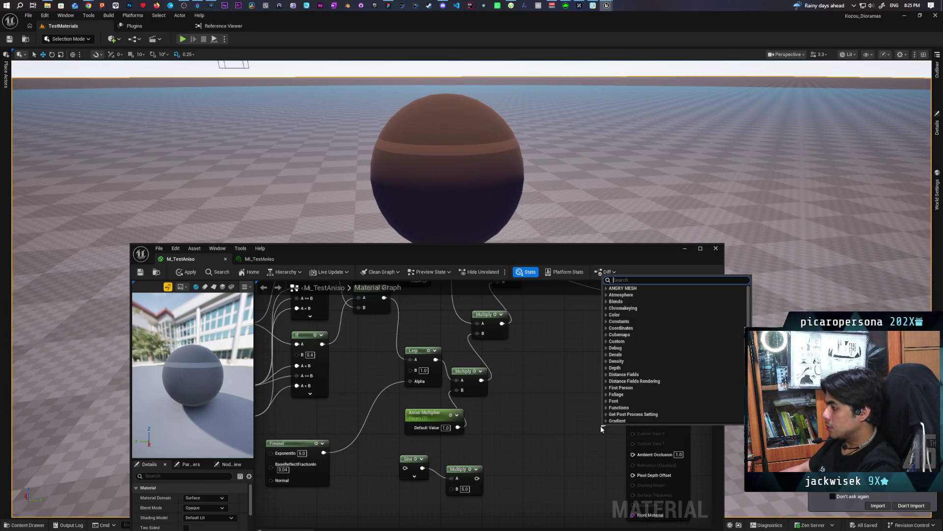
Step: Add a Make Vector3 node taking the scaled Sine and feeding Tangent, then apply
type("make")
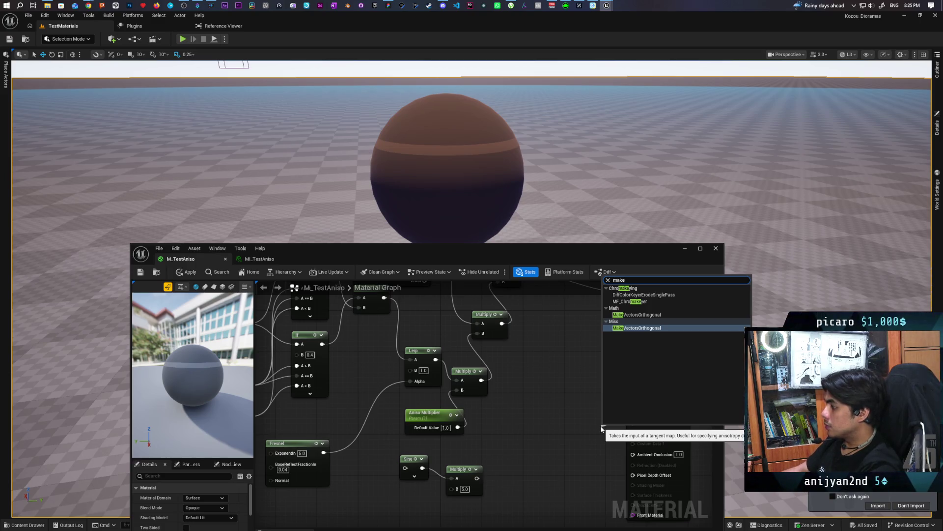
key("Escape")
right_click(523, 431)
type("make")
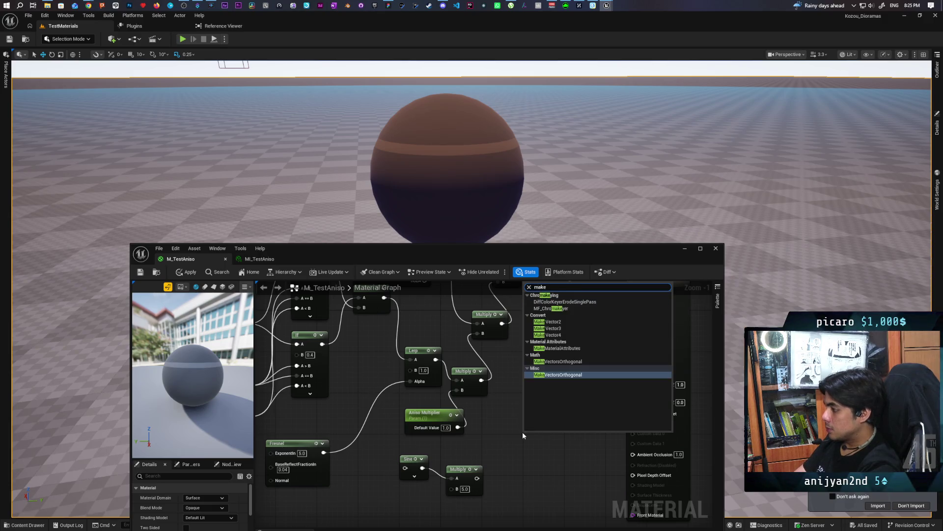
left_click(562, 328)
left_click_drag(476, 478, 525, 444)
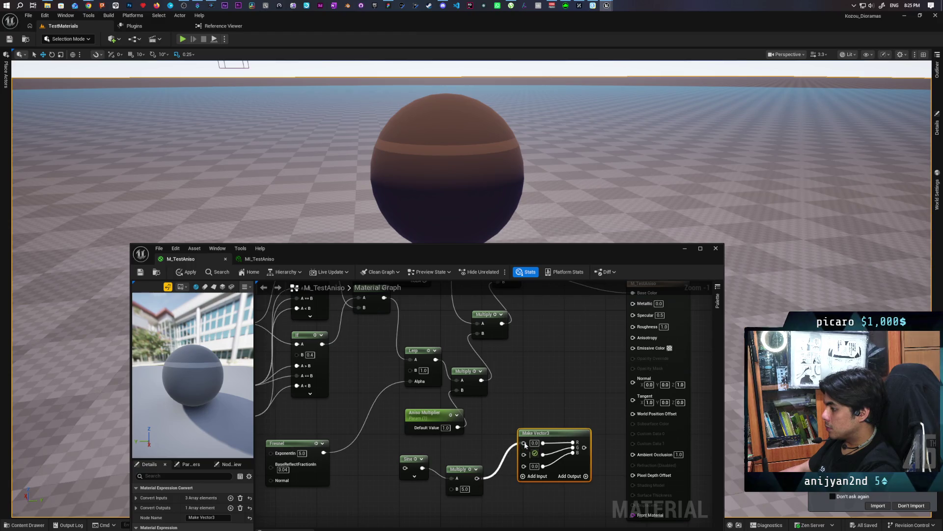
left_click_drag(584, 447, 635, 399)
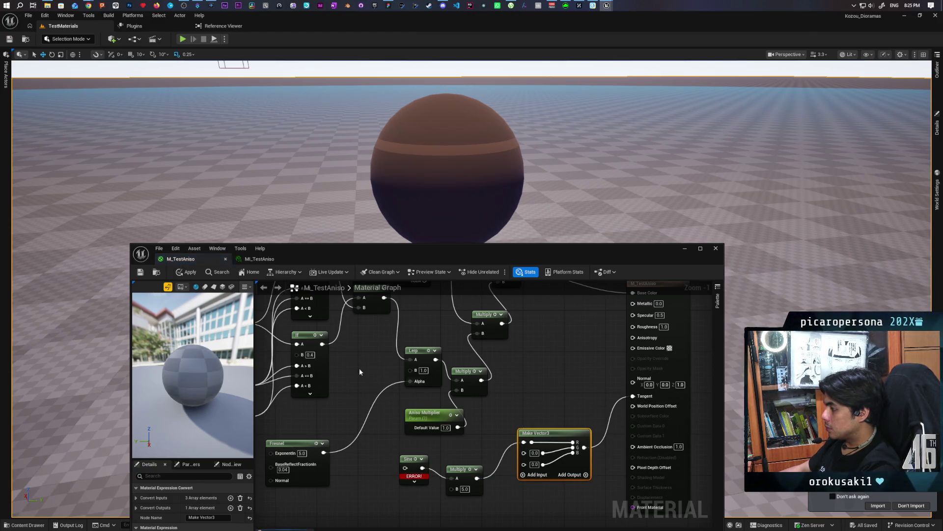
left_click(191, 273)
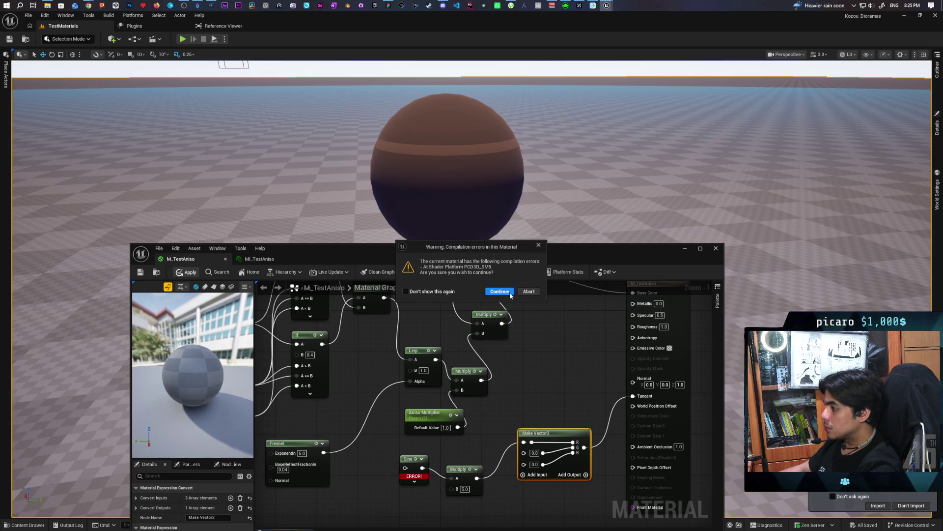
Step: Dismiss the compilation warning and add a TexCoord[0] node to the graph
left_click(537, 247)
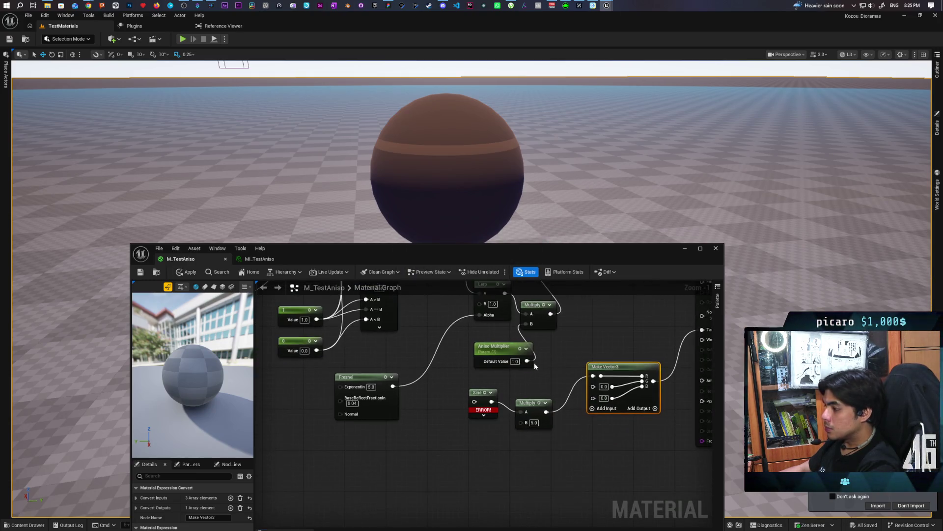
right_click(385, 438)
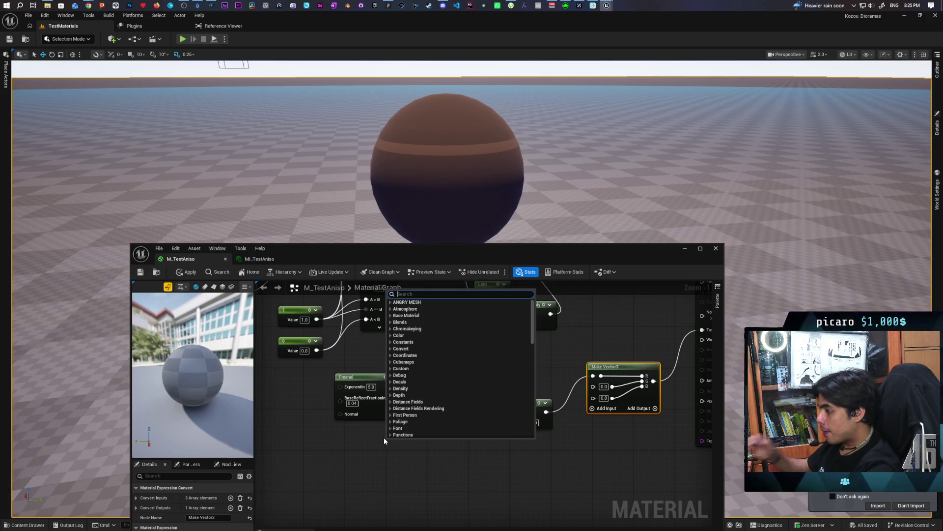
type("u")
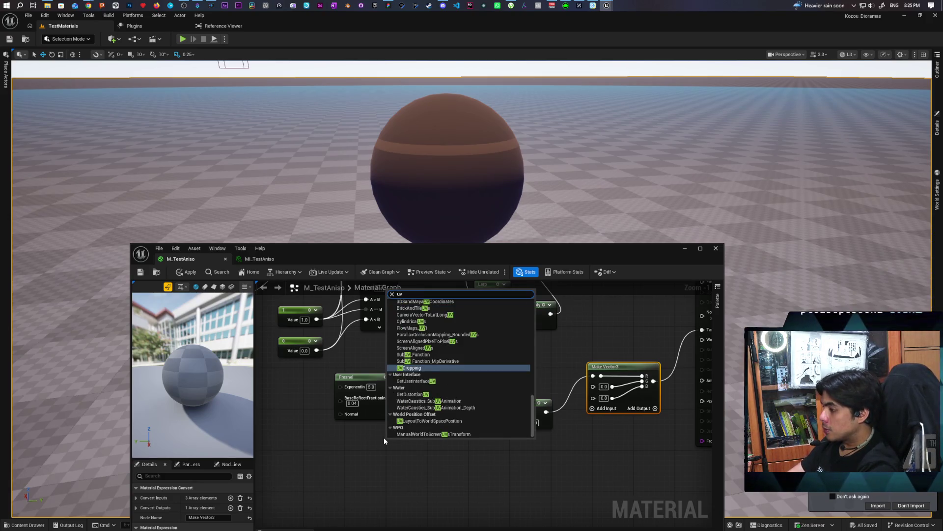
key("BackSpace")
type("text")
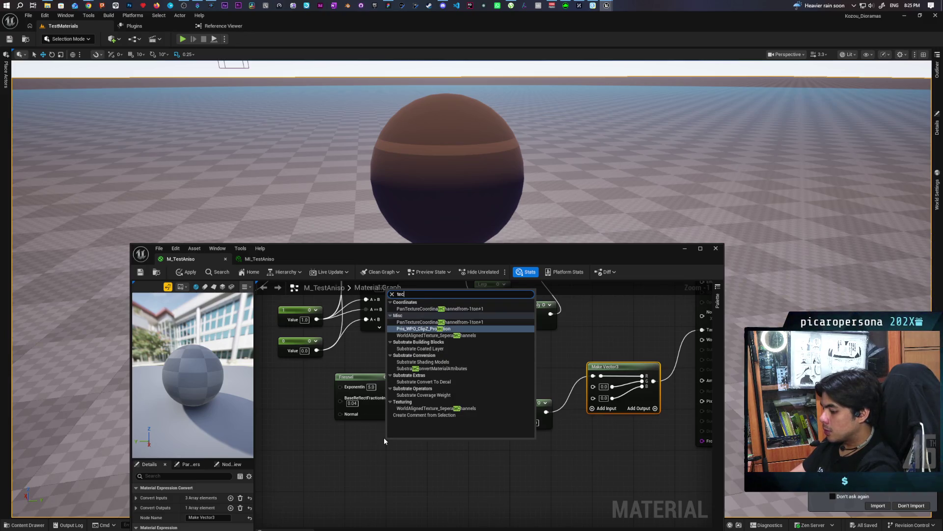
type(" coo")
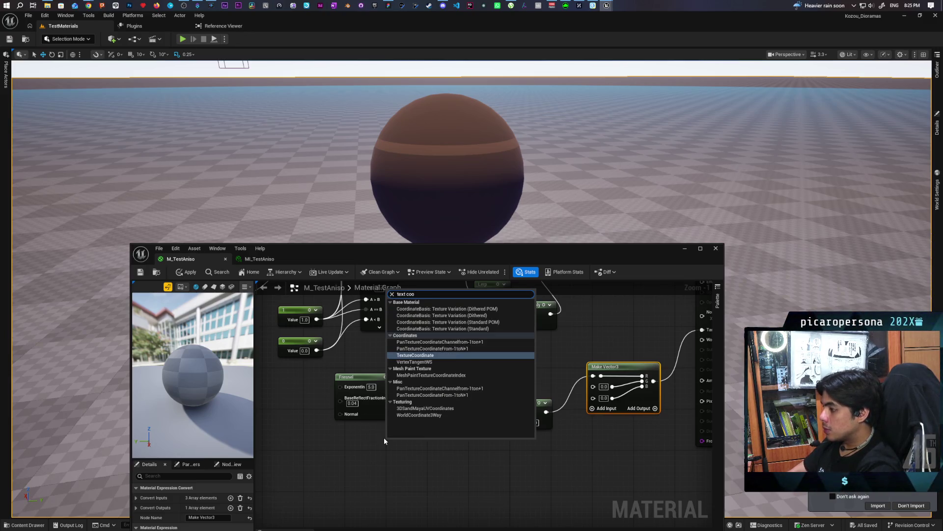
key("Return")
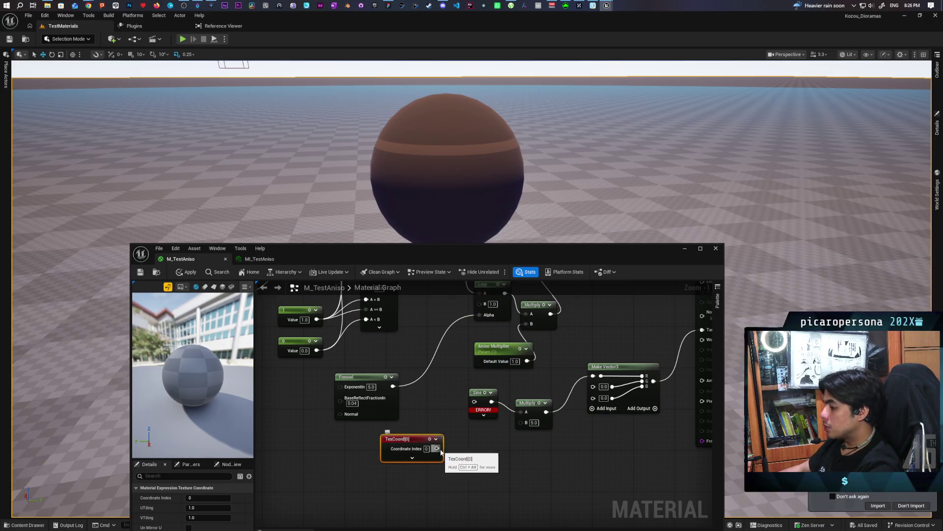
mouse_move(422, 439)
left_mouse_down()
mouse_move(370, 429)
mouse_move(421, 446)
mouse_move(413, 445)
left_mouse_up()
Step: Mask TexCoord to its R channel, multiply it into the Sine input, and apply
type("mas")
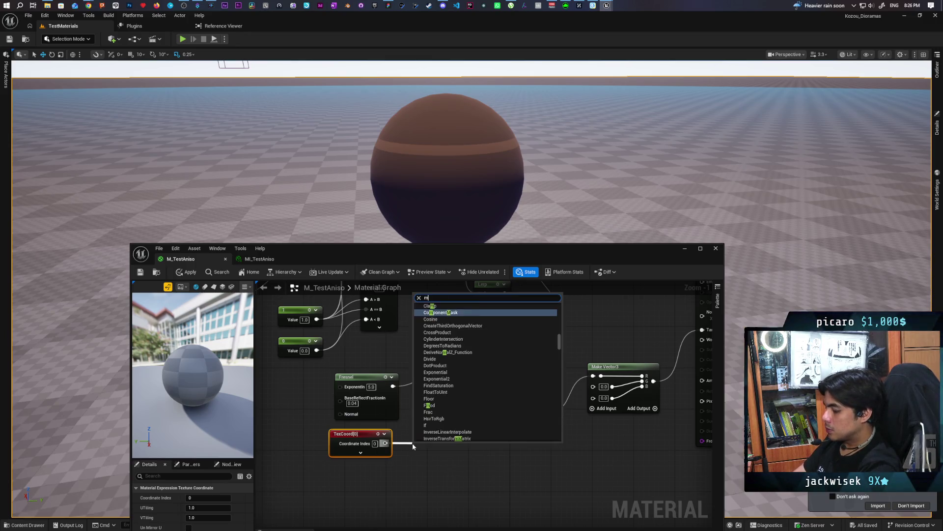
key("Return")
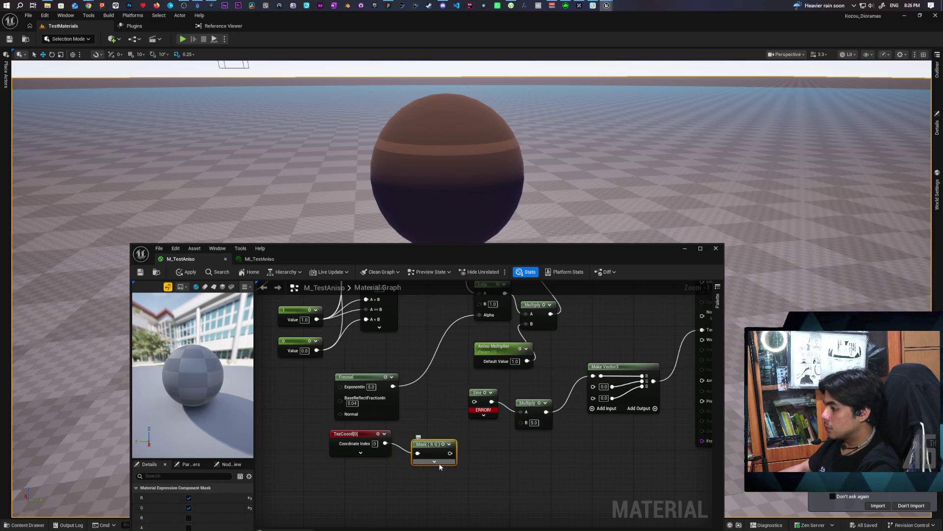
left_click(189, 507)
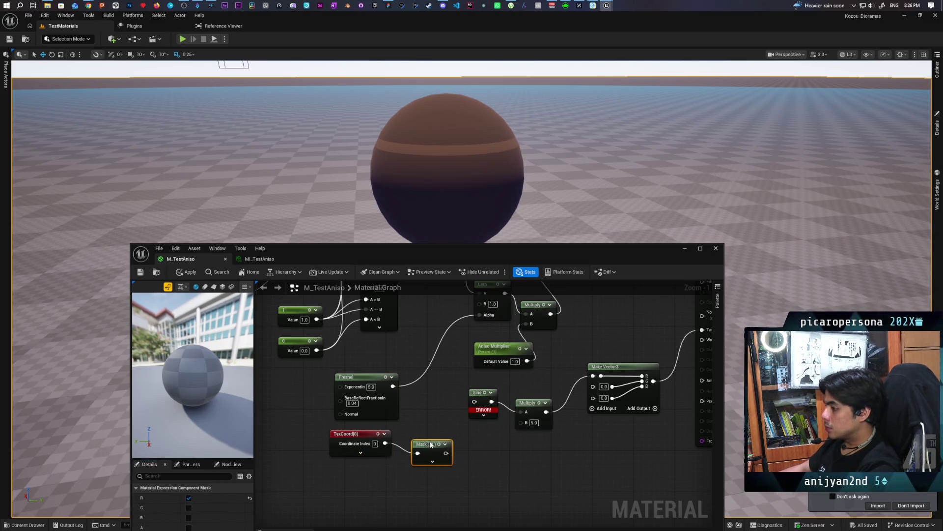
mouse_move(431, 444)
left_mouse_down()
mouse_move(459, 463)
mouse_move(474, 402)
left_mouse_up()
left_click(453, 453)
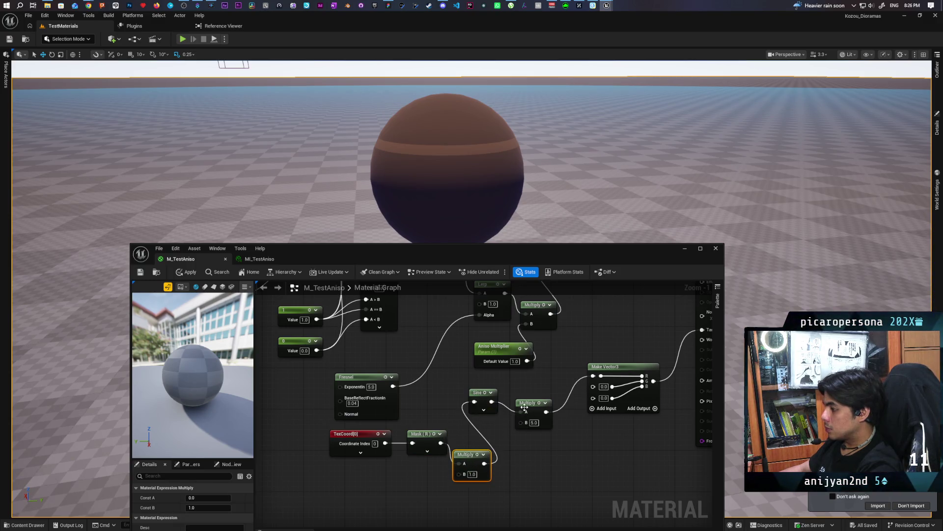
left_click(186, 271)
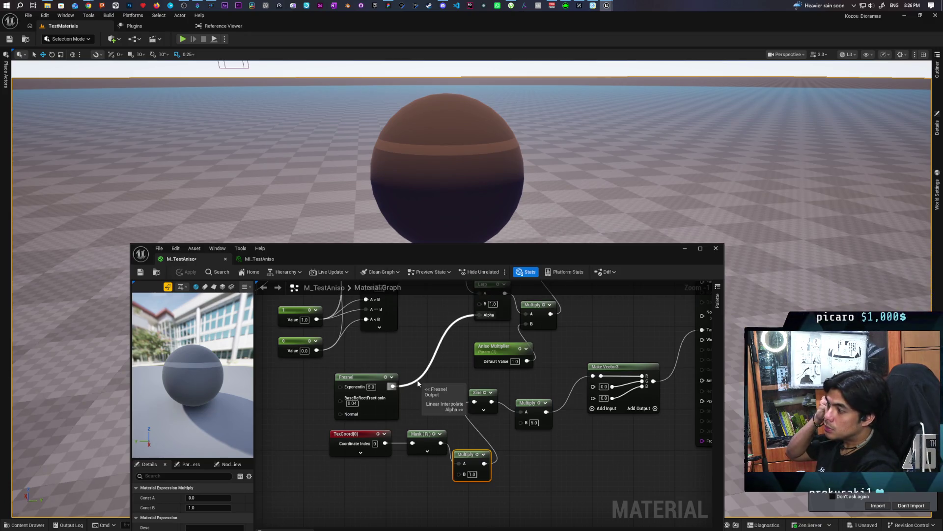
scroll(514, 352, "down", 3)
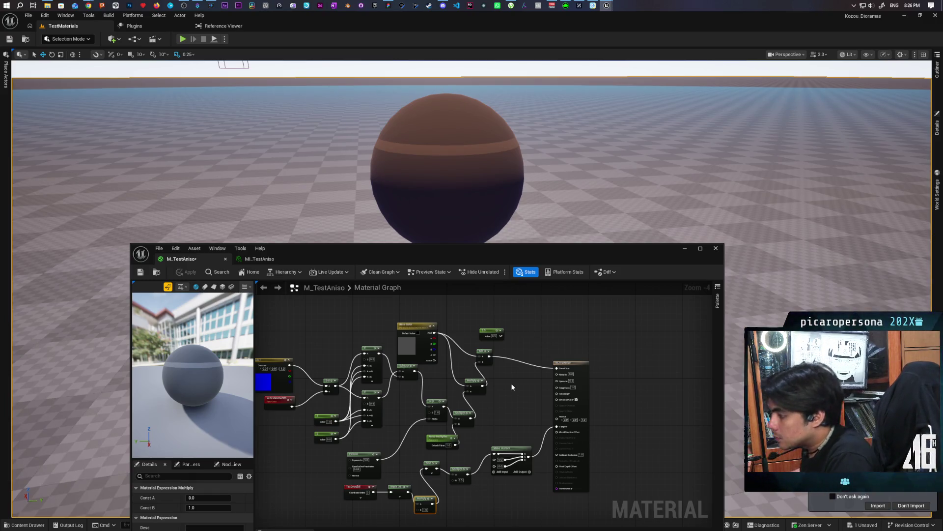
Step: Wire the Subtract node's output into the Lerp node's A input
left_click_drag(435, 361, 486, 343)
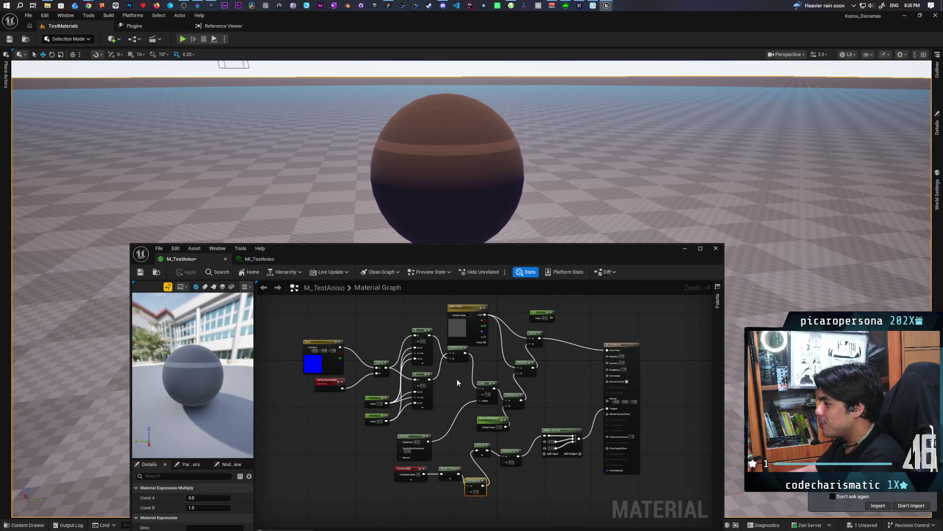
mouse_move(465, 353)
left_mouse_down()
mouse_move(476, 382)
mouse_move(451, 395)
mouse_move(435, 424)
mouse_move(449, 439)
mouse_move(460, 336)
left_mouse_up()
scroll(425, 406, "up", 3)
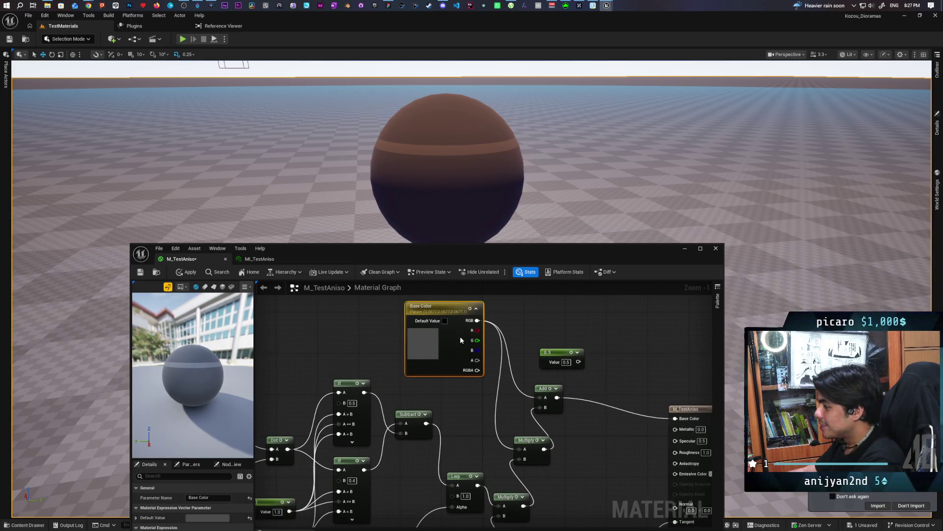
mouse_move(470, 421)
left_mouse_down()
mouse_move(480, 376)
mouse_move(472, 398)
left_mouse_up()
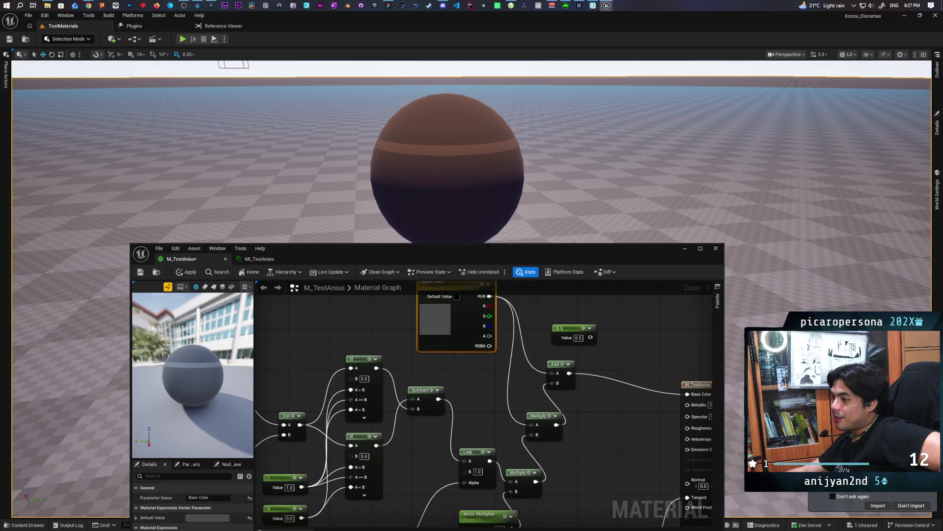
Step: Apply the updated M_TestAniso material and save it
left_click(186, 273)
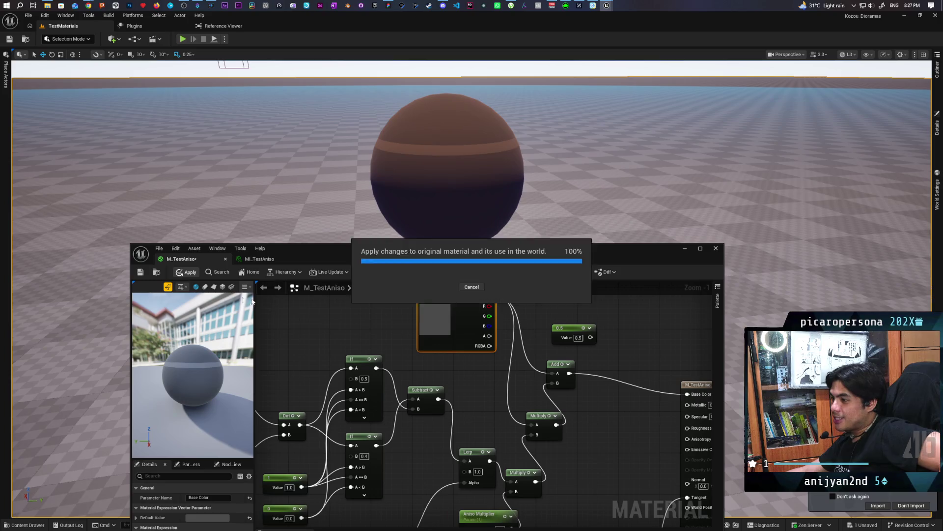
left_click(139, 273)
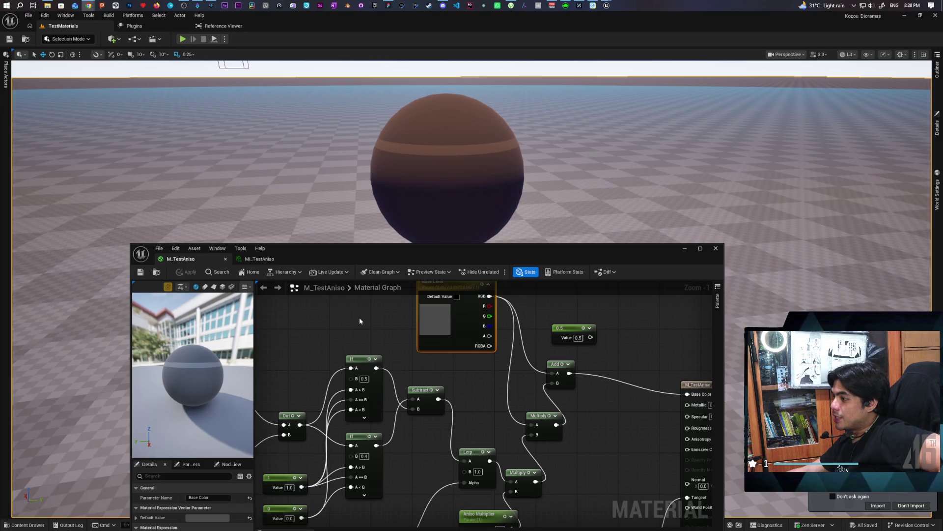
scroll(359, 324, "down", 3)
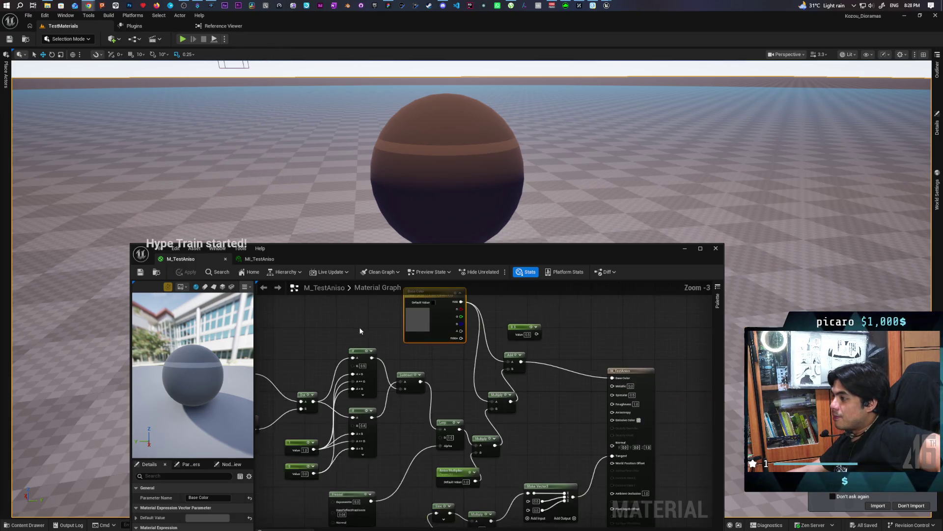
left_click_drag(342, 341, 358, 333)
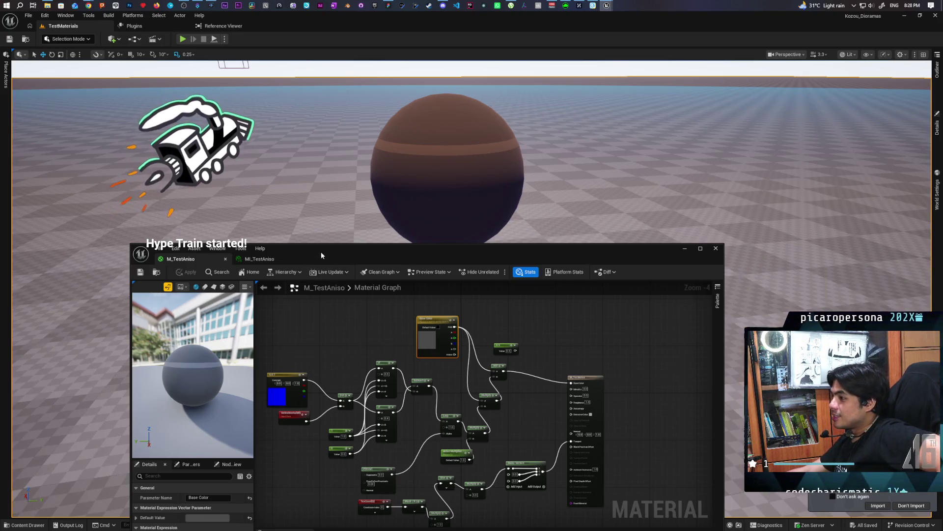
mouse_move(324, 250)
left_mouse_down()
mouse_move(312, 116)
mouse_move(315, 242)
left_mouse_up()
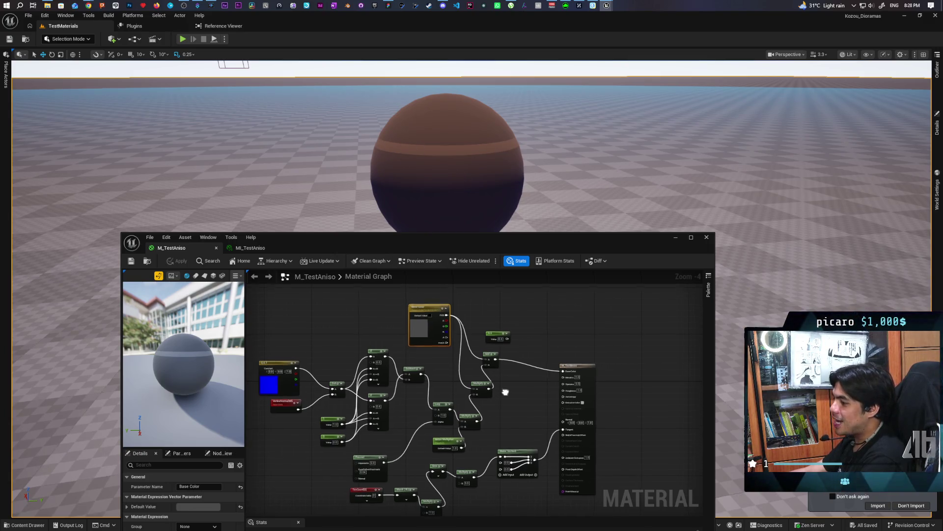
mouse_move(372, 407)
left_mouse_down()
mouse_move(414, 320)
mouse_move(437, 372)
left_mouse_up()
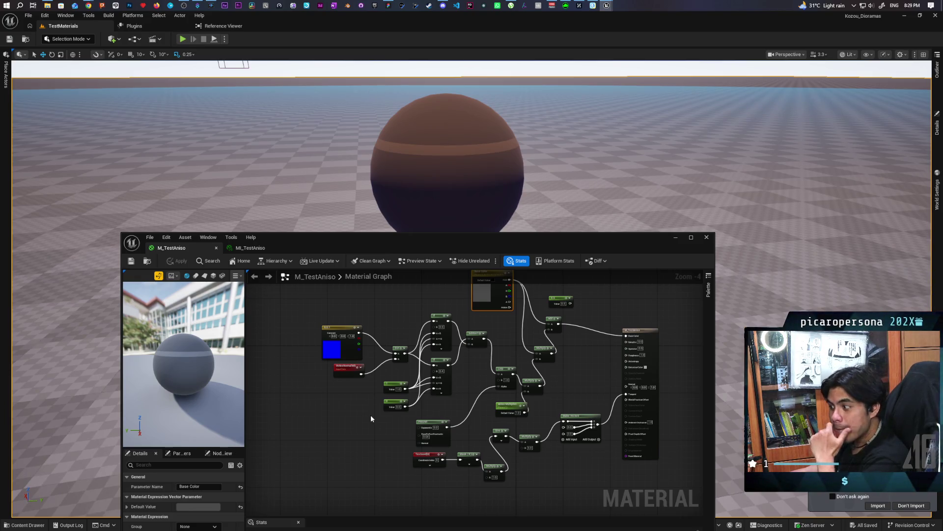
scroll(360, 393, "up", 1)
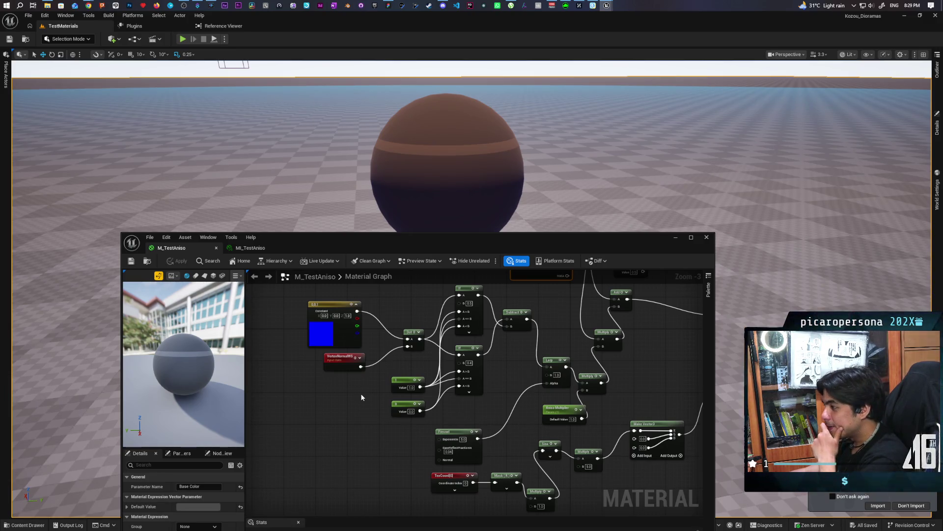
scroll(361, 393, "down", 1)
mouse_move(361, 399)
left_mouse_down()
mouse_move(328, 444)
mouse_move(318, 417)
left_mouse_up()
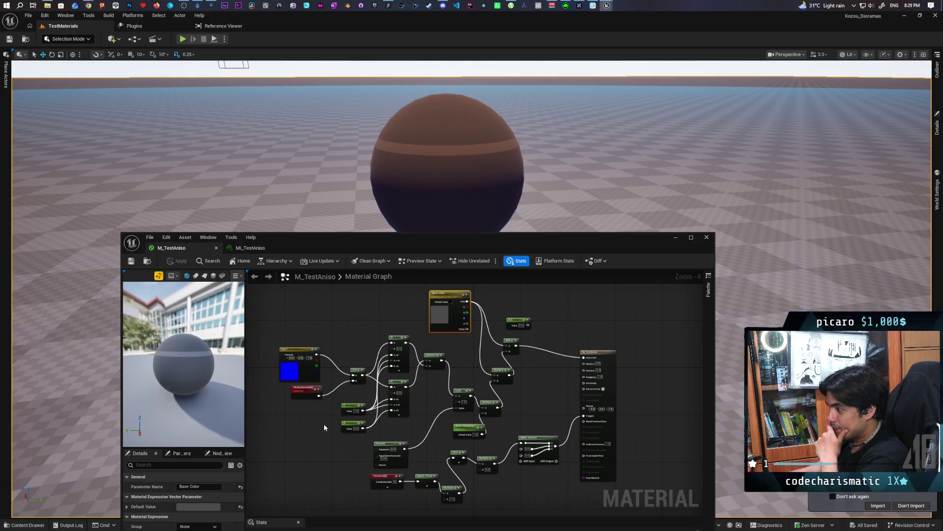
scroll(324, 427, "up", 1)
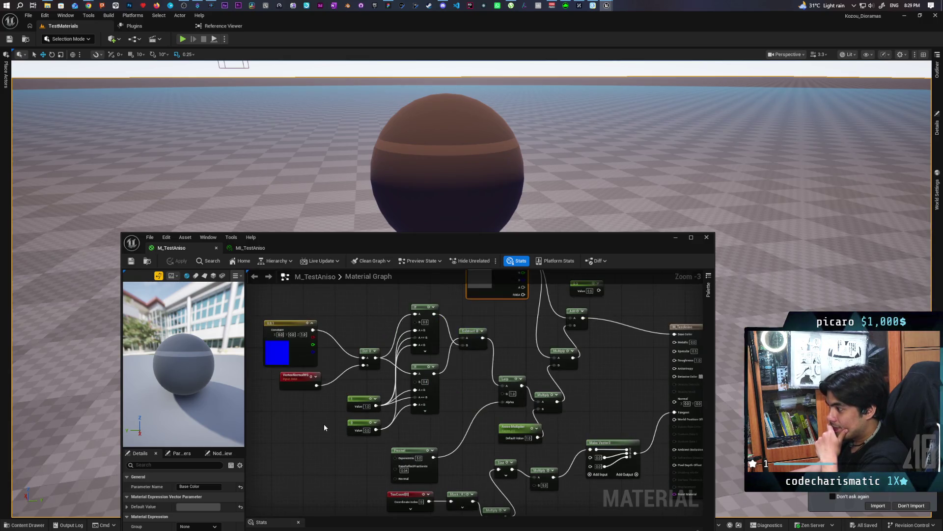
left_click_drag(324, 427, 390, 365)
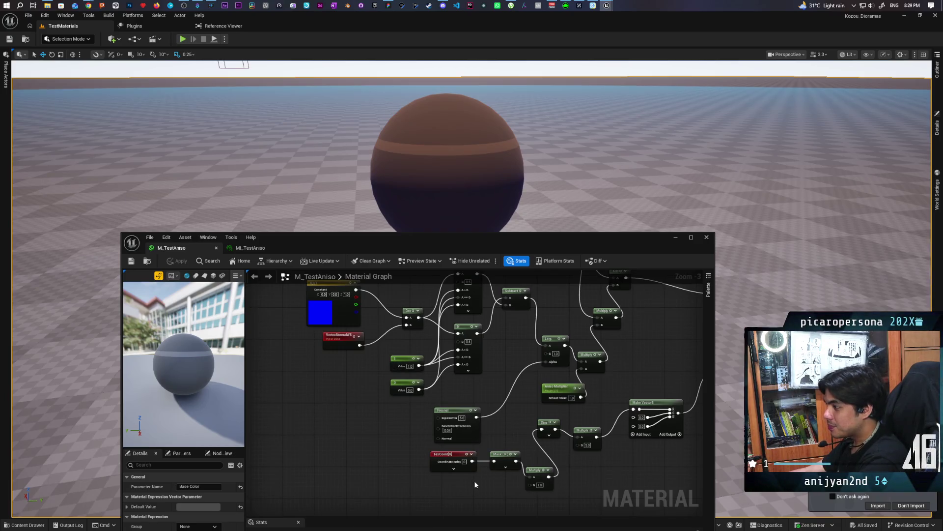
left_click_drag(455, 479, 449, 503)
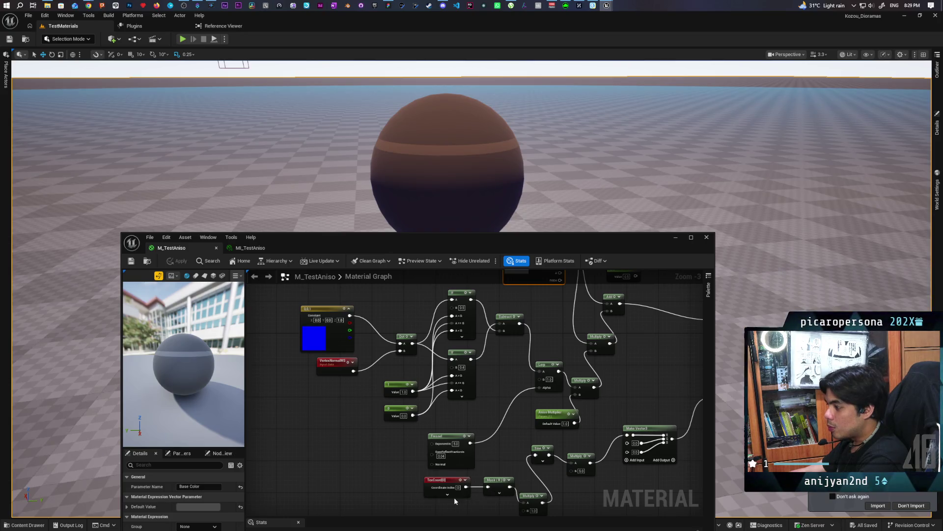
left_click(429, 480)
Step: Place a new TexCoord node and an Add node with B 0.5 before the first If node
mouse_move(691, 434)
left_mouse_down()
mouse_move(599, 375)
mouse_move(579, 415)
mouse_move(594, 427)
mouse_move(654, 413)
left_mouse_up()
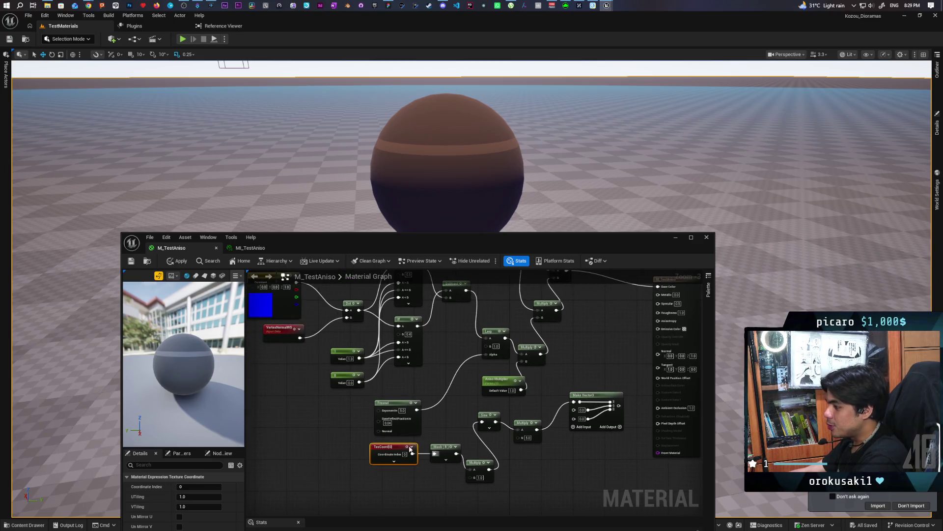
left_click_drag(397, 449, 441, 503)
key("ctrl+v")
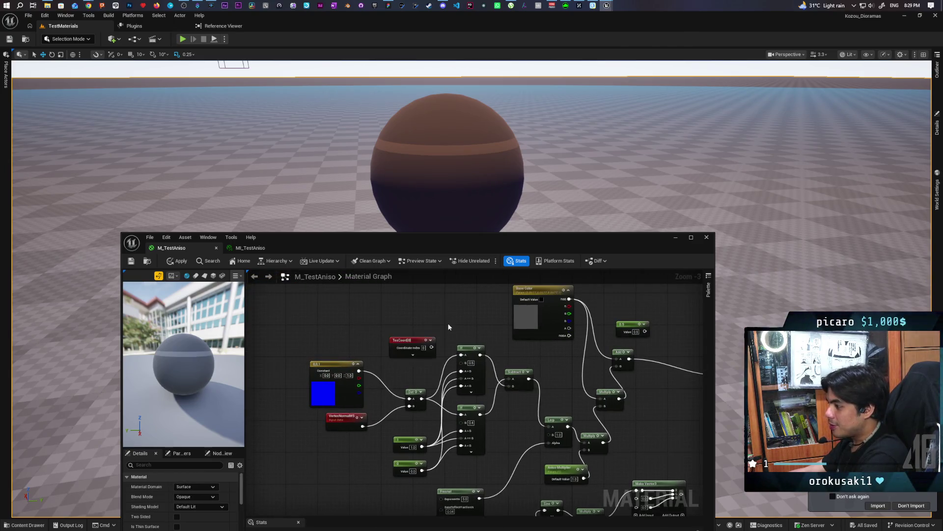
scroll(423, 344, "up", 4)
left_click_drag(403, 350, 324, 308)
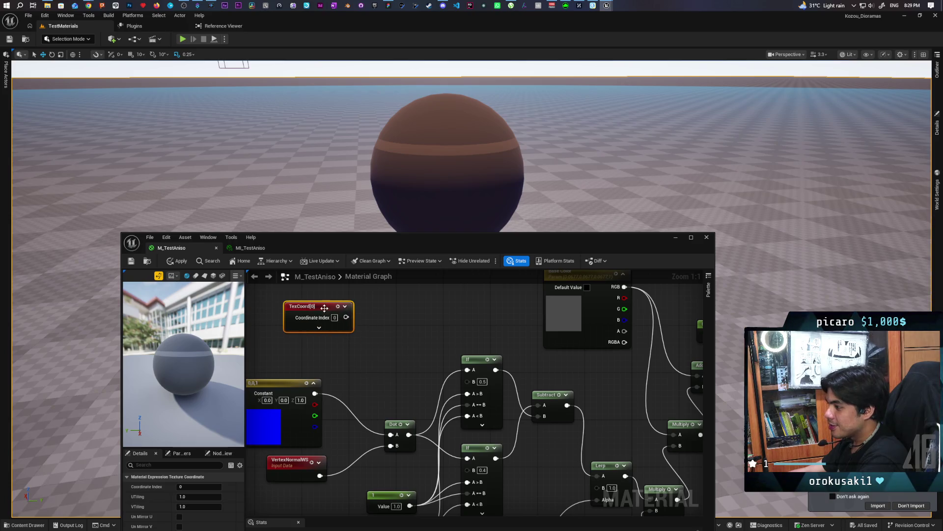
left_click(377, 350)
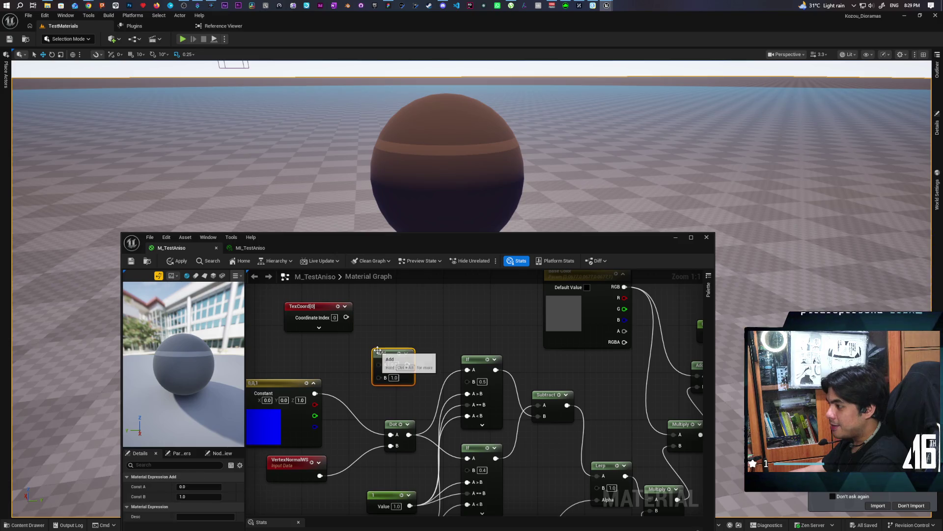
left_click(394, 377)
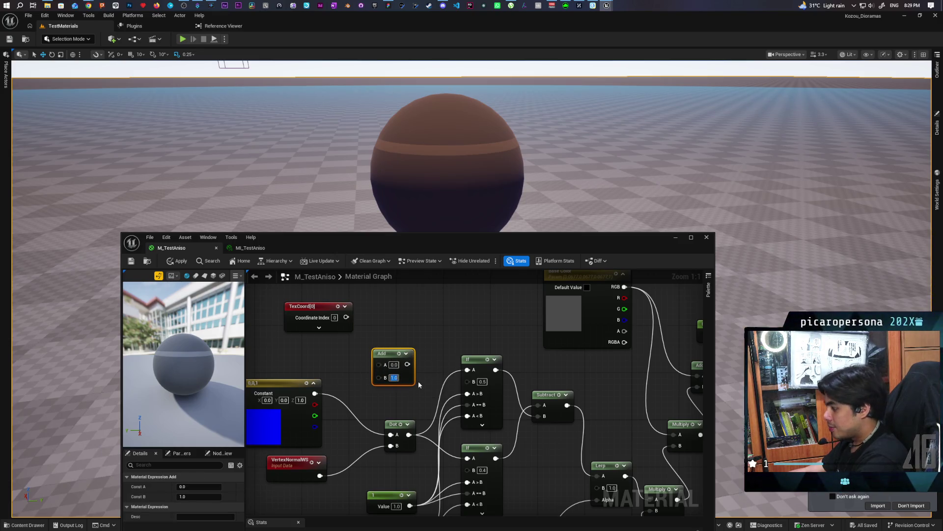
type("-")
left_click(352, 338)
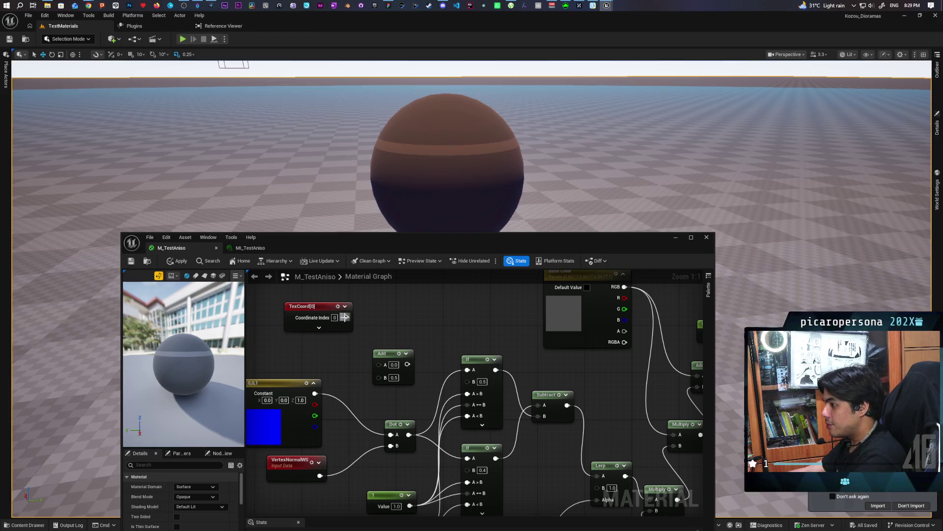
Step: Feed TexCoord through a new Multiply node into the Add, then apply so the band slants
mouse_move(344, 319)
left_mouse_down()
mouse_move(302, 308)
mouse_move(337, 316)
mouse_move(378, 364)
mouse_move(471, 382)
left_mouse_up()
left_click(332, 302)
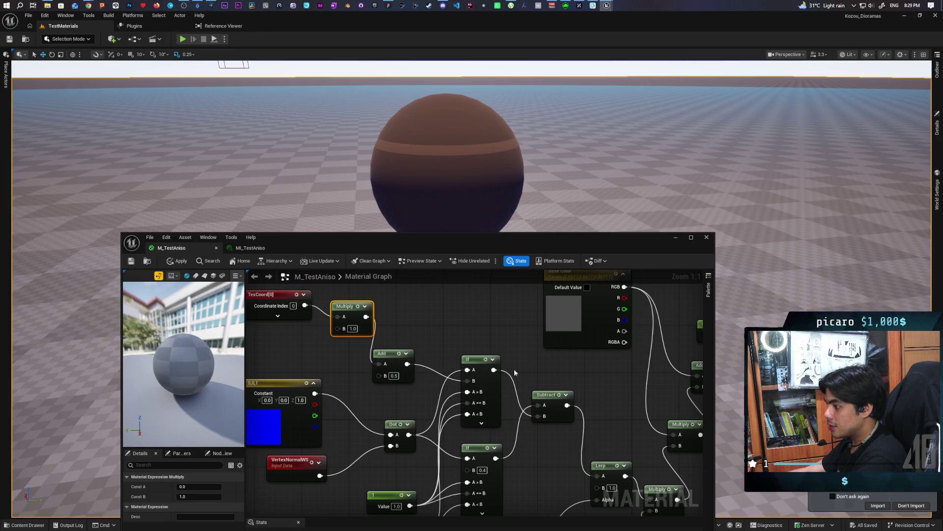
left_click(178, 260)
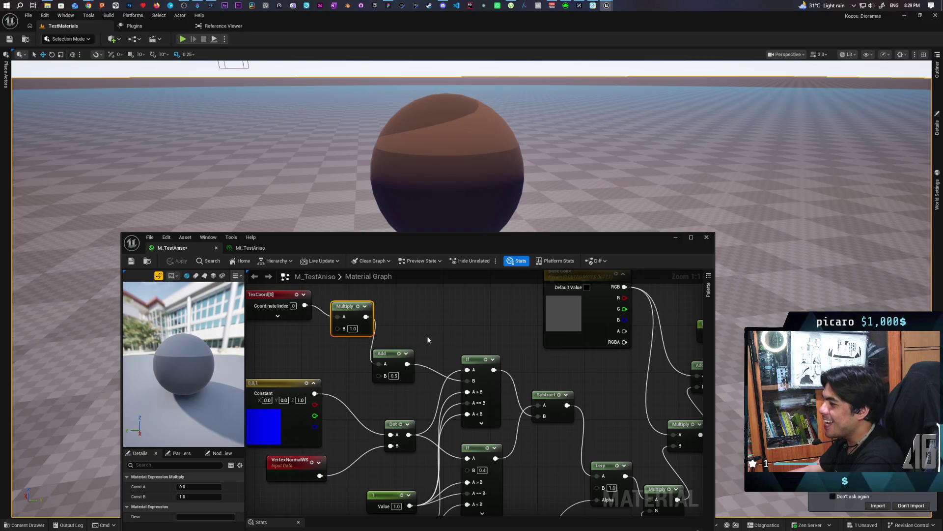
scroll(416, 340, "down", 3)
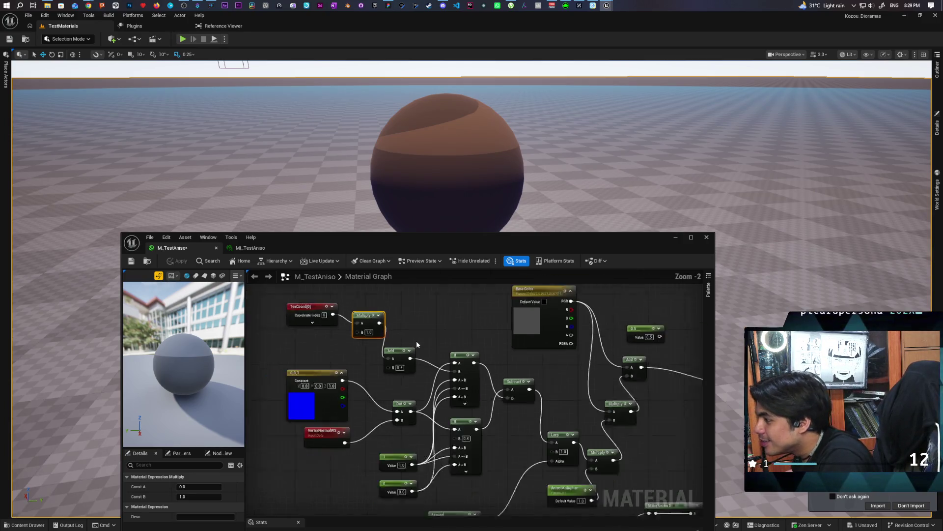
Step: Insert a Sine node between TexCoord and Multiply, apply, and pull the level camera back from the sphere
left_click(535, 464)
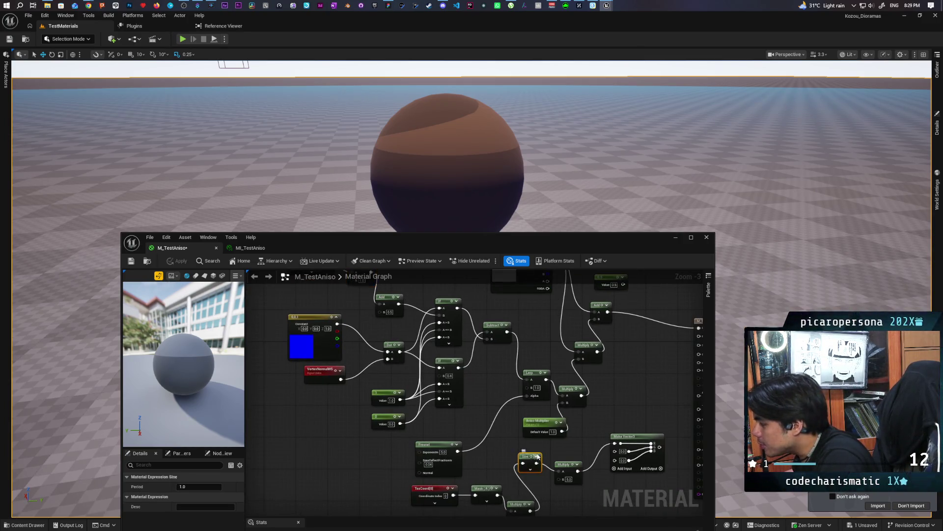
left_click_drag(512, 372, 648, 452)
key("ctrl+v")
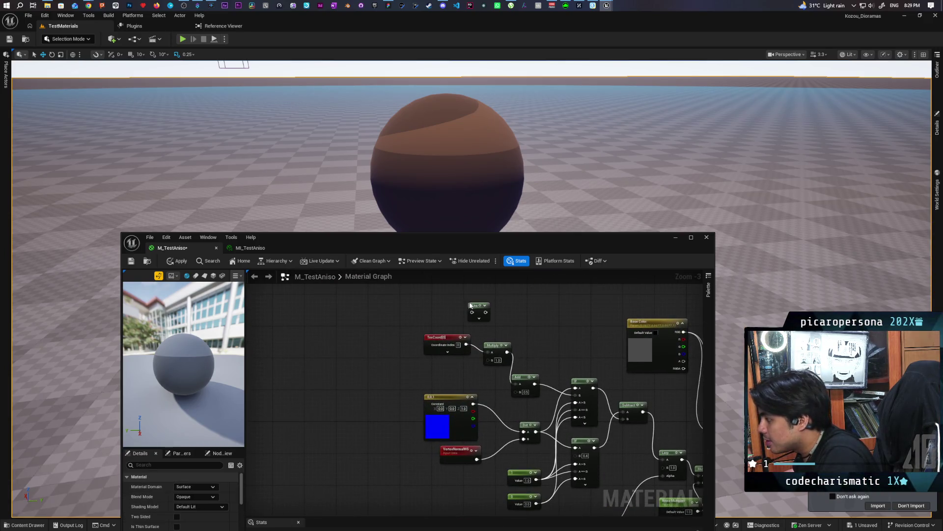
scroll(491, 330, "up", 2)
mouse_move(442, 345)
left_mouse_down()
mouse_move(396, 342)
mouse_move(463, 310)
mouse_move(483, 361)
left_mouse_up()
left_click(177, 261)
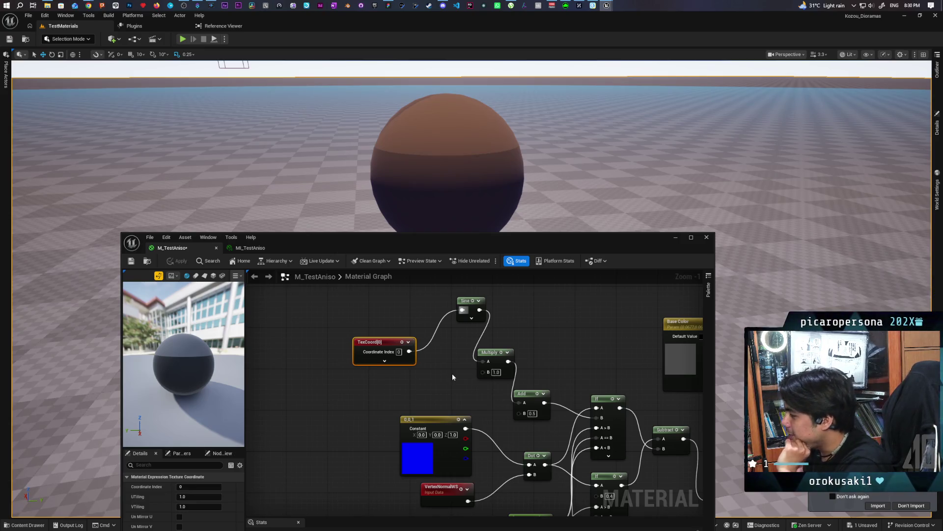
mouse_move(508, 111)
left_mouse_down()
mouse_move(589, 187)
mouse_move(541, 157)
mouse_move(536, 167)
mouse_move(516, 160)
mouse_move(506, 138)
mouse_move(482, 157)
left_mouse_up()
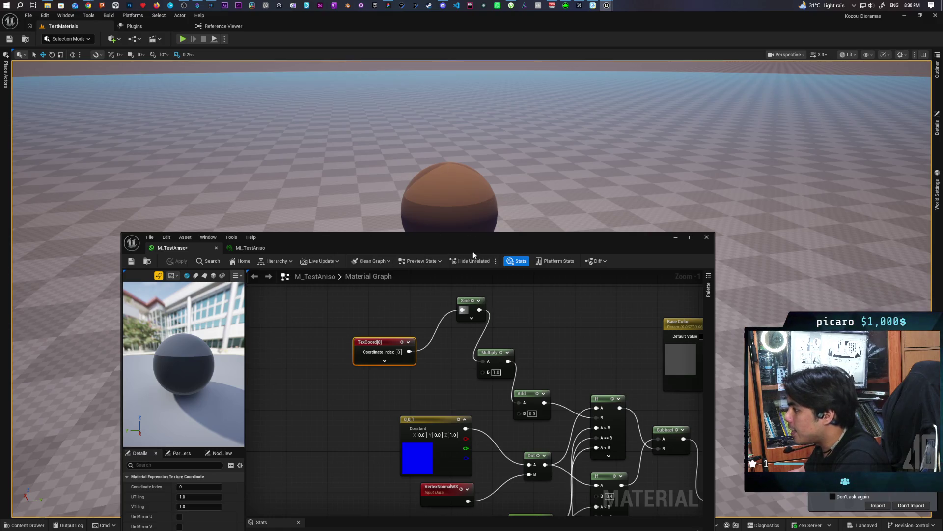
left_click_drag(417, 339, 392, 328)
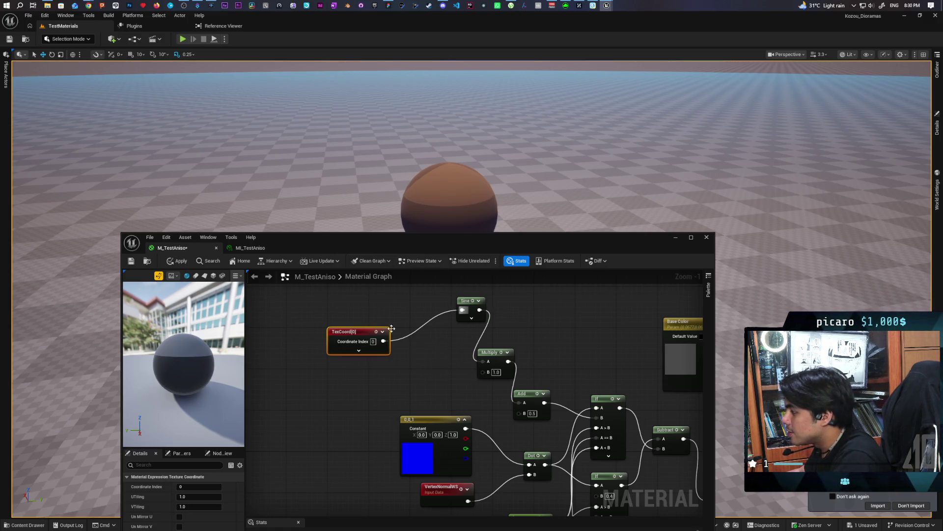
Step: Line up TexCoord, Sine and Multiply in a row and apply Multiply B of 5
left_click_drag(463, 299, 407, 330)
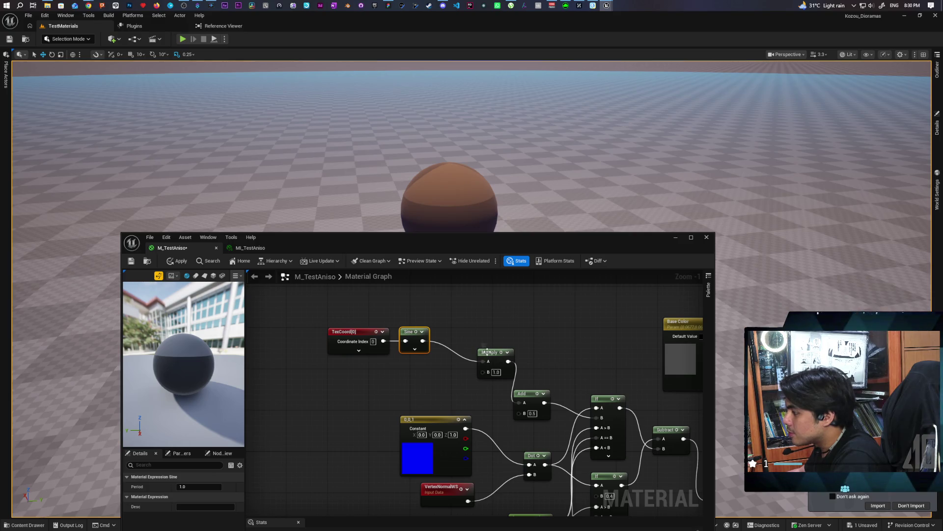
left_click_drag(486, 352, 450, 331)
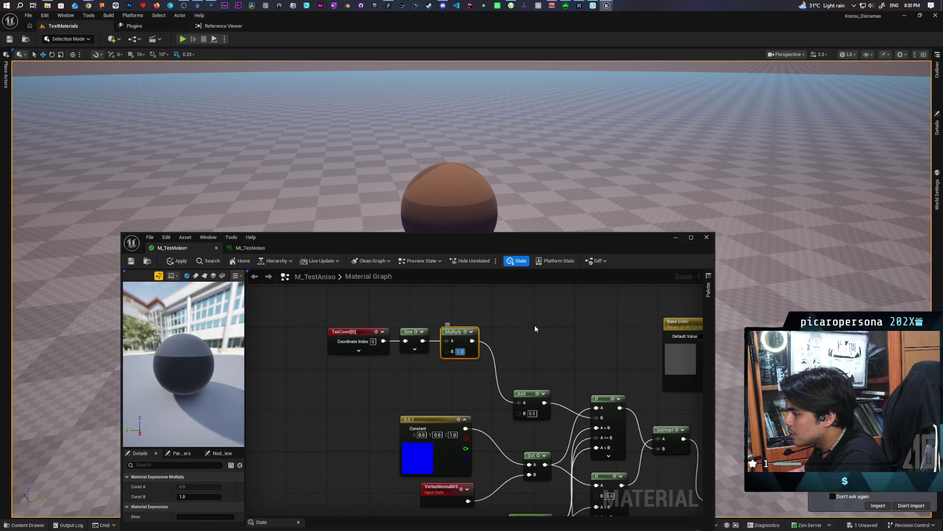
type("5")
key("Return")
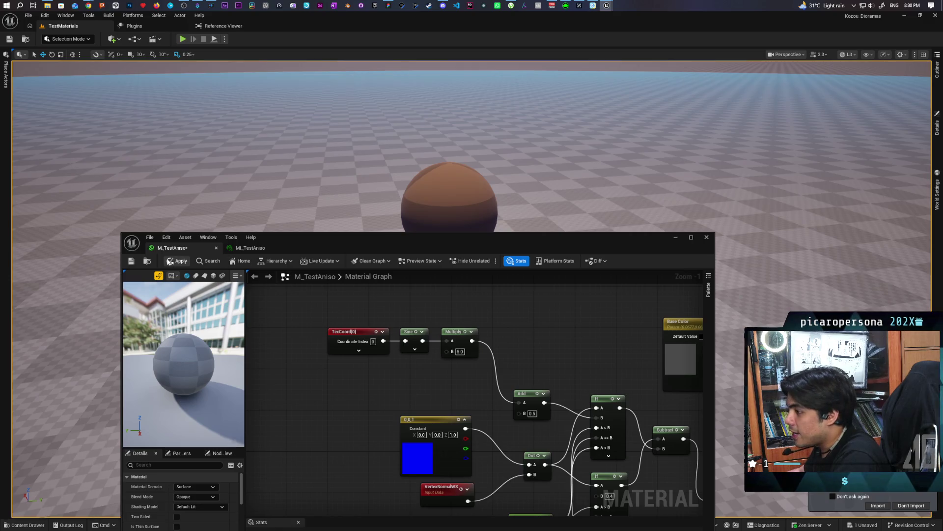
key("ctrl+s")
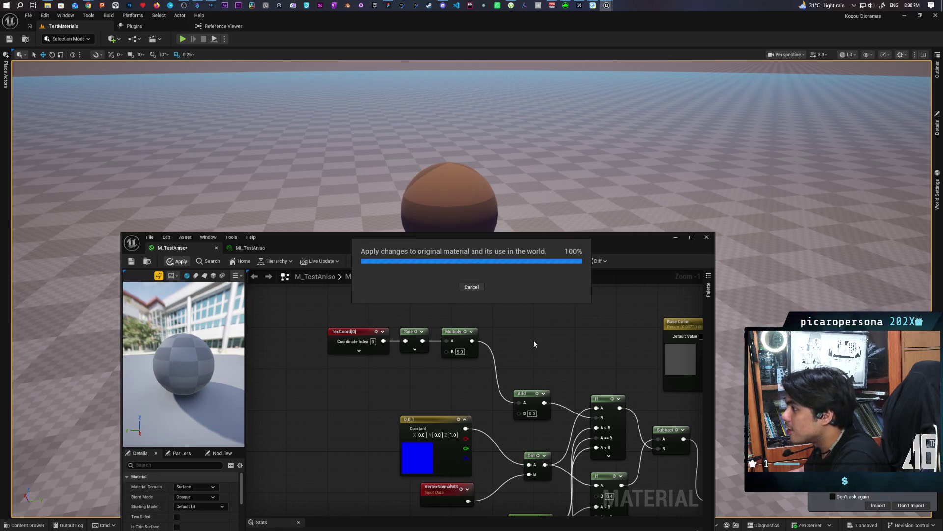
Step: Change the Multiply B to 0.5 and apply, giving the sphere a dark middle band
left_click(460, 351)
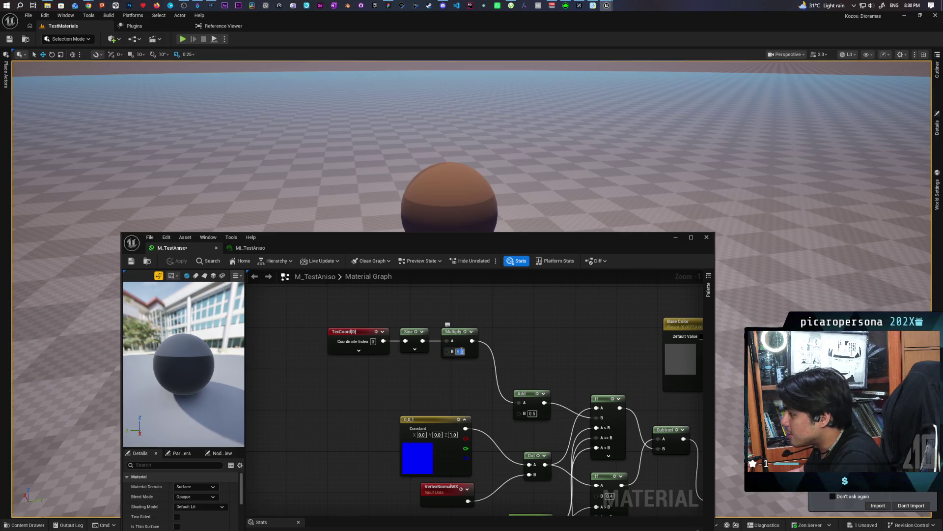
type("0.5")
key("Return")
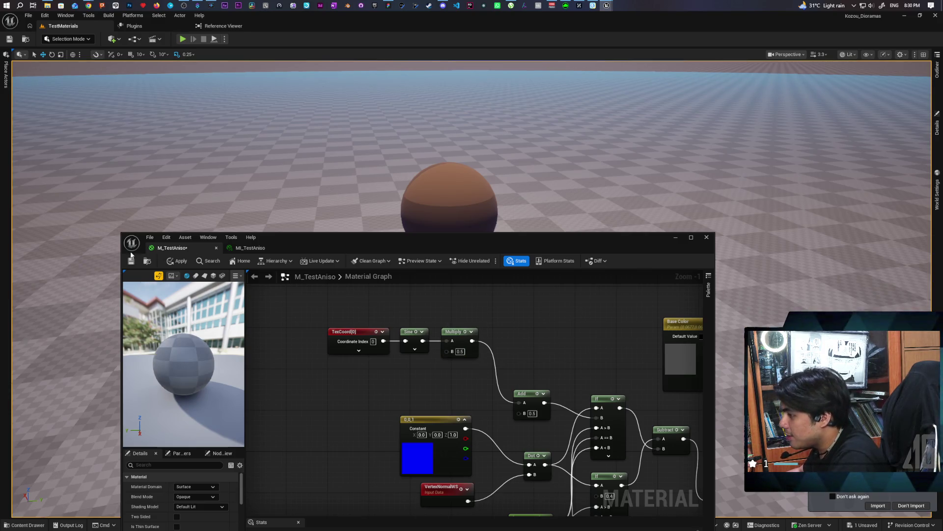
left_click(177, 261)
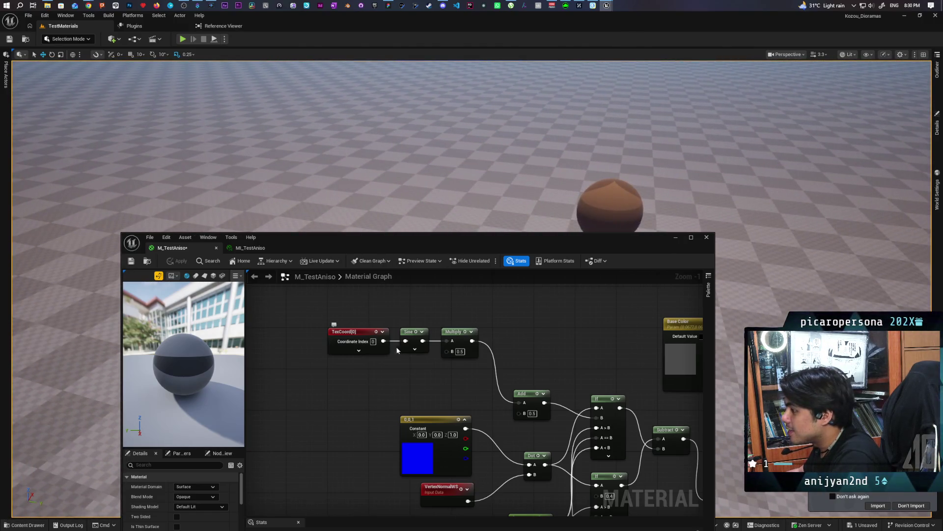
Step: Set the Sine node's Period to 0.1 and apply the material
left_click(415, 350)
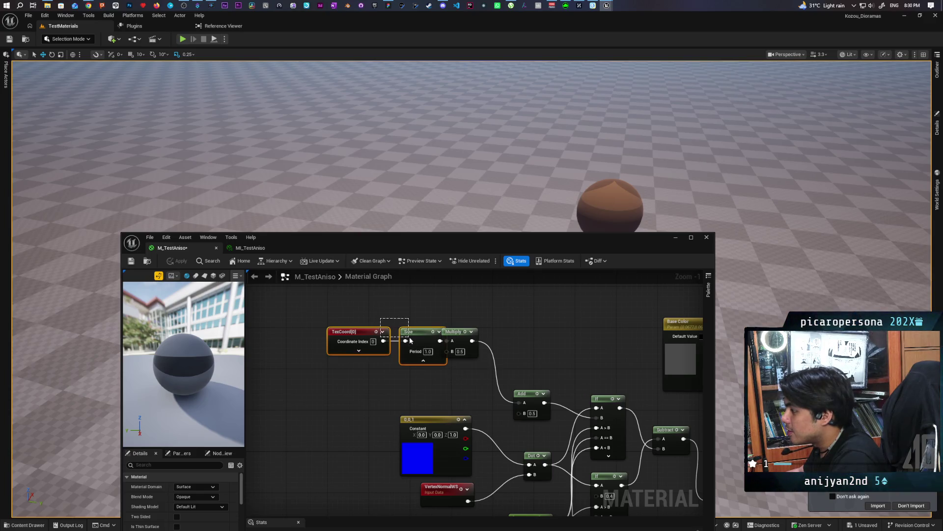
left_click_drag(428, 351, 397, 352)
left_click(396, 352)
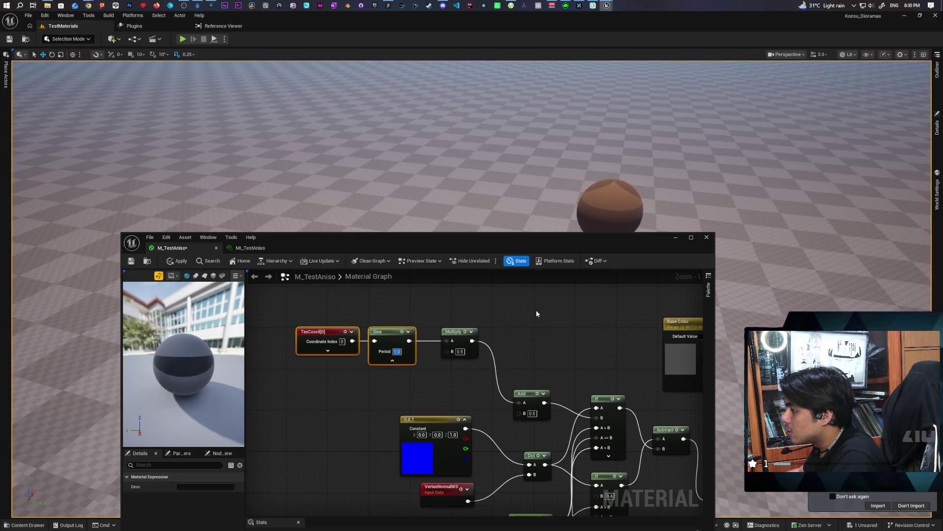
type("0.1")
key("Return")
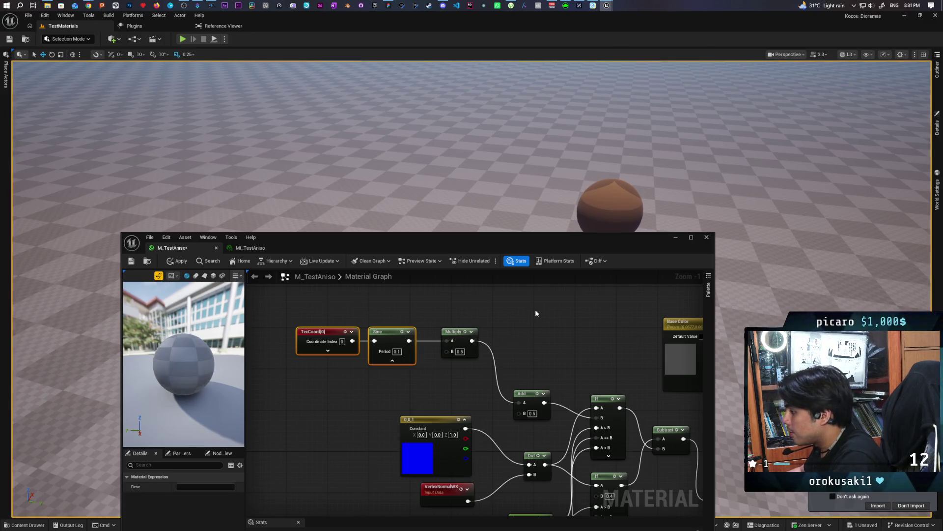
left_click(535, 312)
left_click(178, 261)
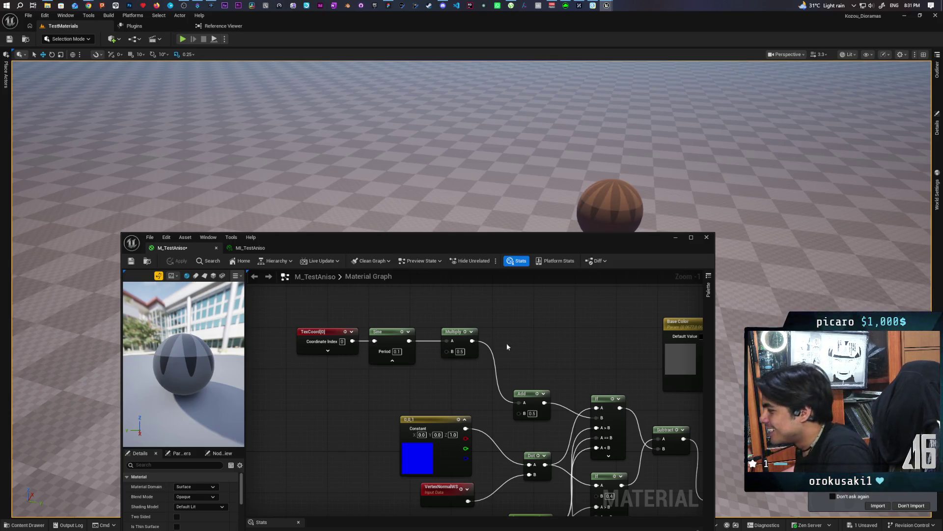
Step: Set Multiply B to 1, apply, and fly the viewport camera close to the striped sphere
left_click(460, 351)
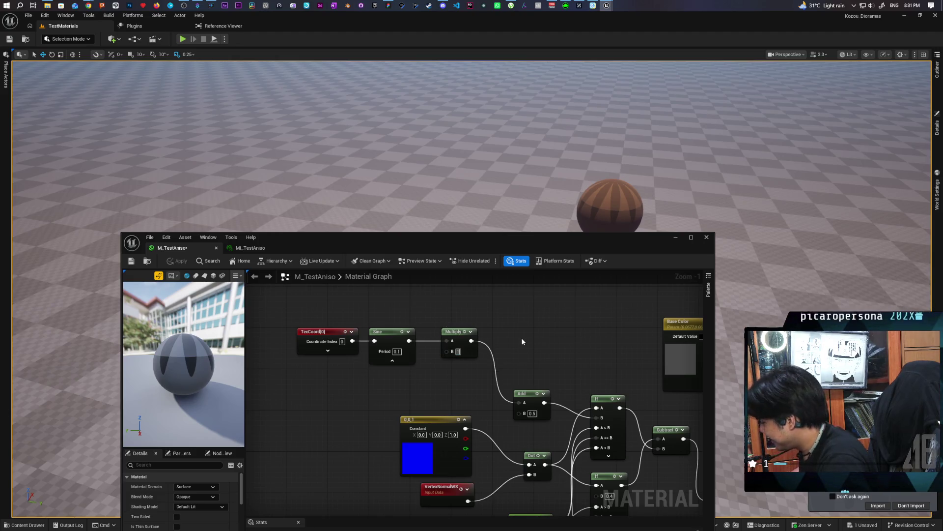
key("BackSpace")
type("1")
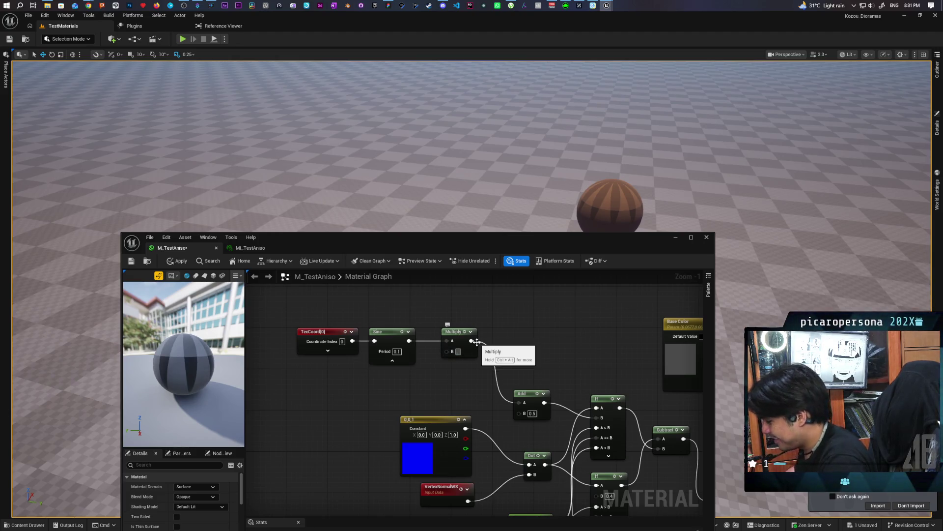
left_click(177, 261)
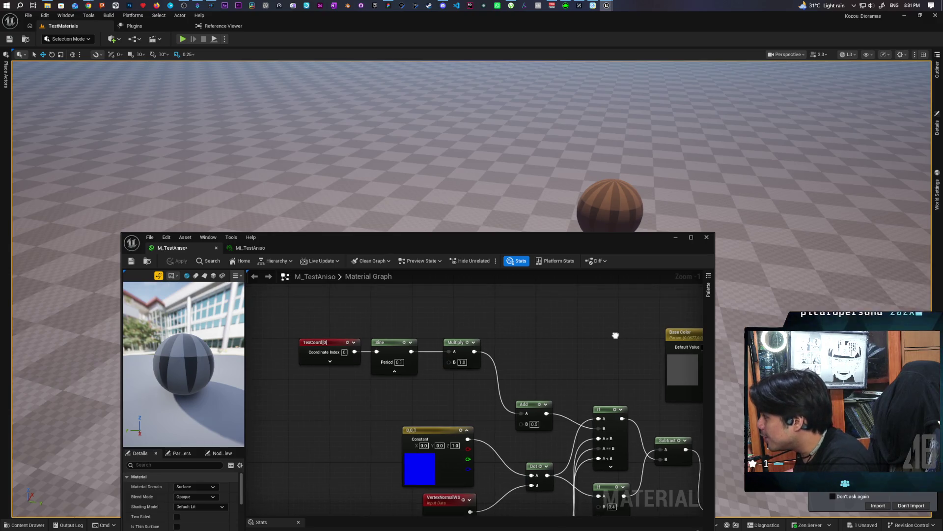
mouse_move(615, 333)
left_mouse_down()
mouse_move(598, 277)
mouse_move(530, 332)
left_mouse_up()
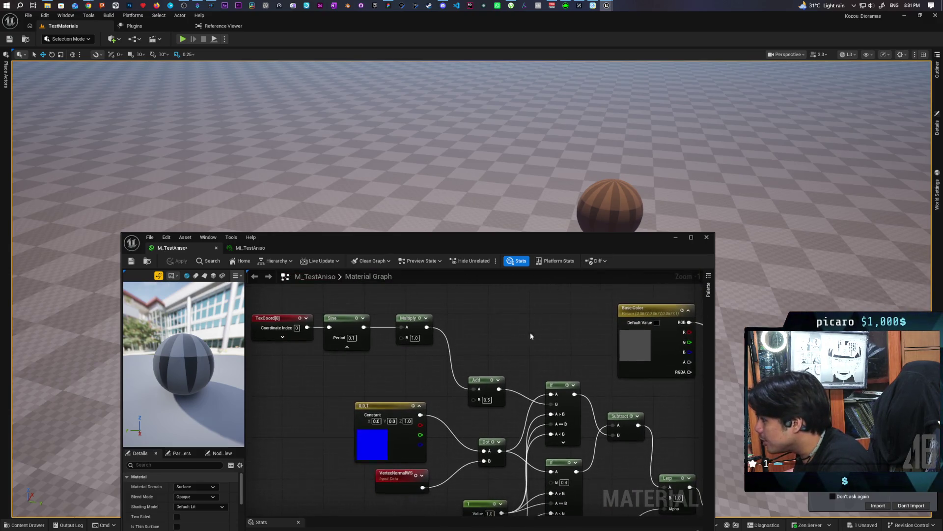
left_click_drag(584, 247, 624, 279)
left_click_drag(676, 239, 688, 192)
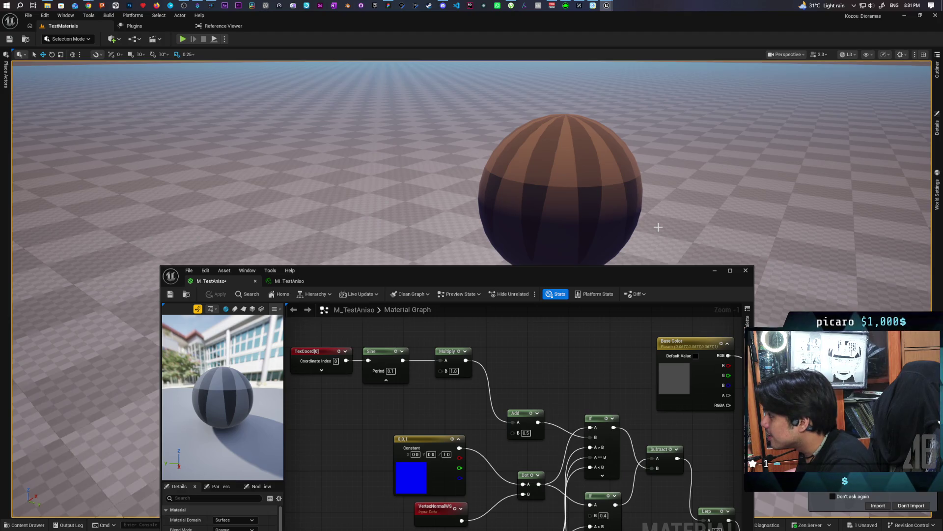
left_click_drag(564, 373, 544, 304)
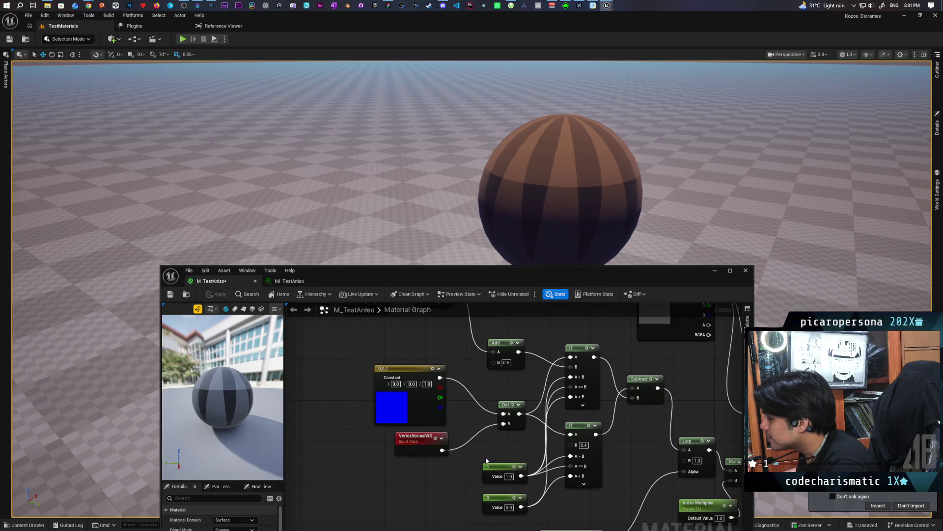
Step: Duplicate the Add node with B 0.4, wire the Multiply output into its A, and apply
mouse_move(487, 460)
left_mouse_down()
mouse_move(529, 513)
mouse_move(480, 496)
left_mouse_up()
left_click(503, 366)
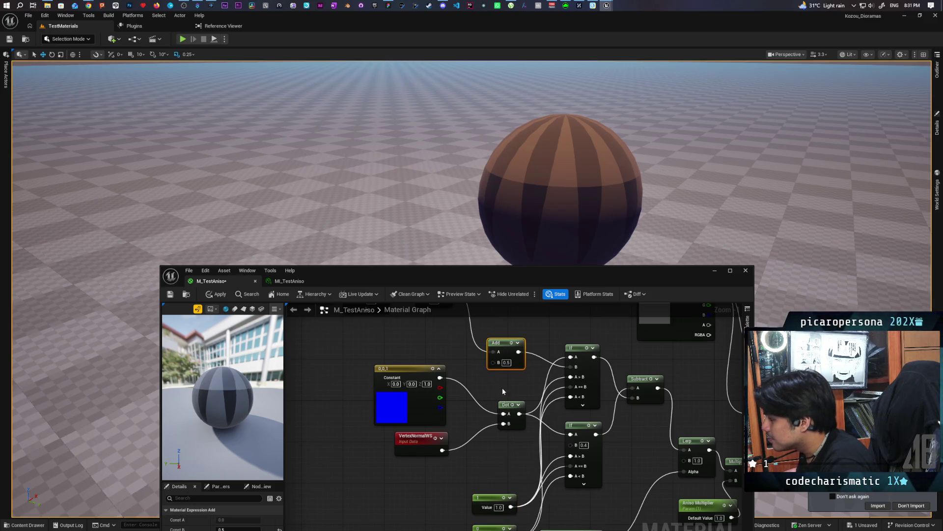
key("ctrl+d")
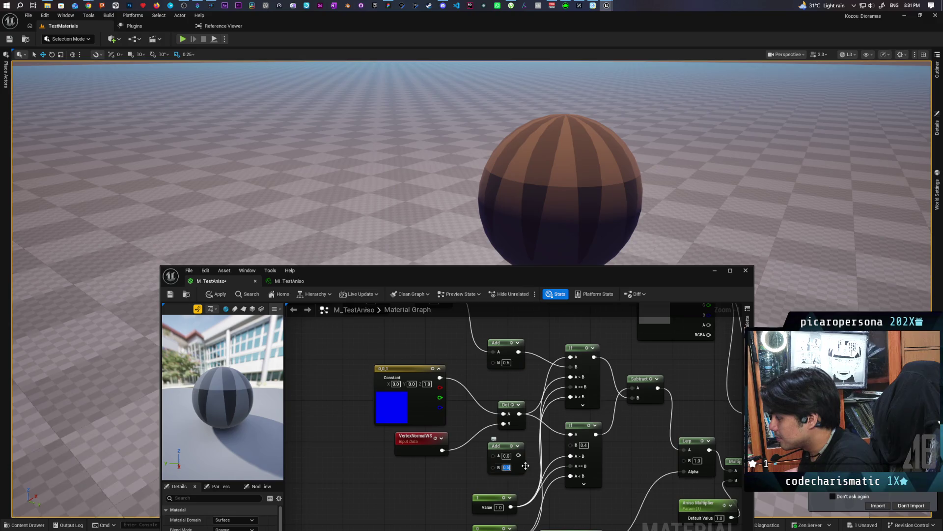
type("0.4")
key("Return")
left_click_drag(470, 468, 470, 502)
mouse_move(447, 323)
left_mouse_down()
mouse_move(469, 453)
mouse_move(494, 488)
mouse_move(571, 479)
left_mouse_up()
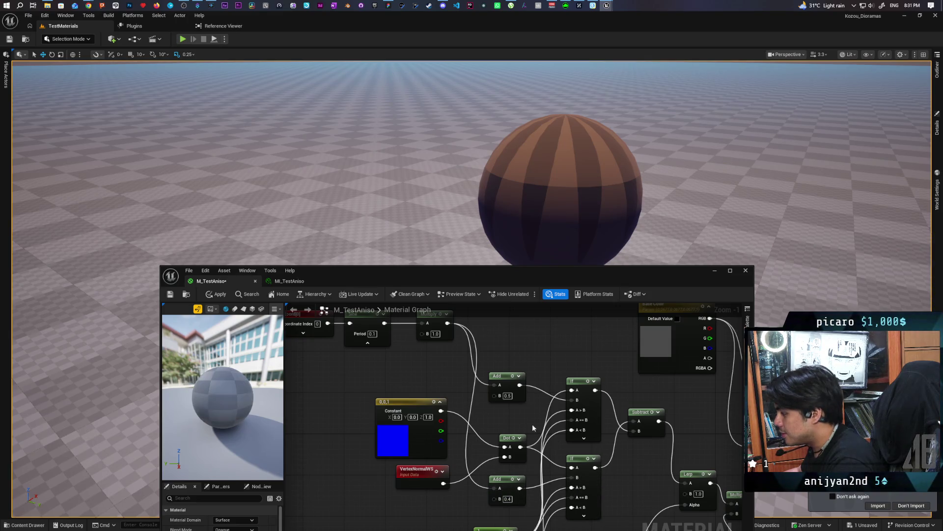
left_click(217, 294)
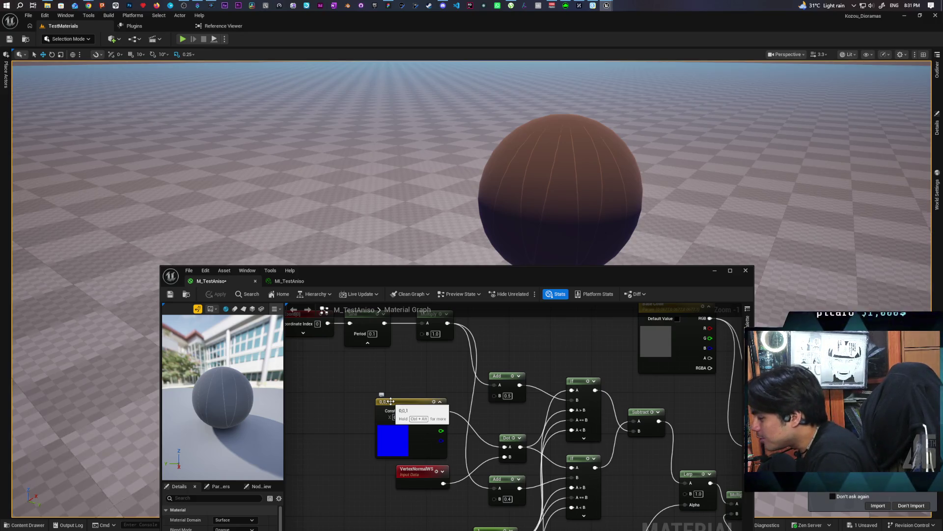
mouse_move(405, 391)
left_mouse_down()
mouse_move(442, 378)
mouse_move(441, 392)
left_mouse_up()
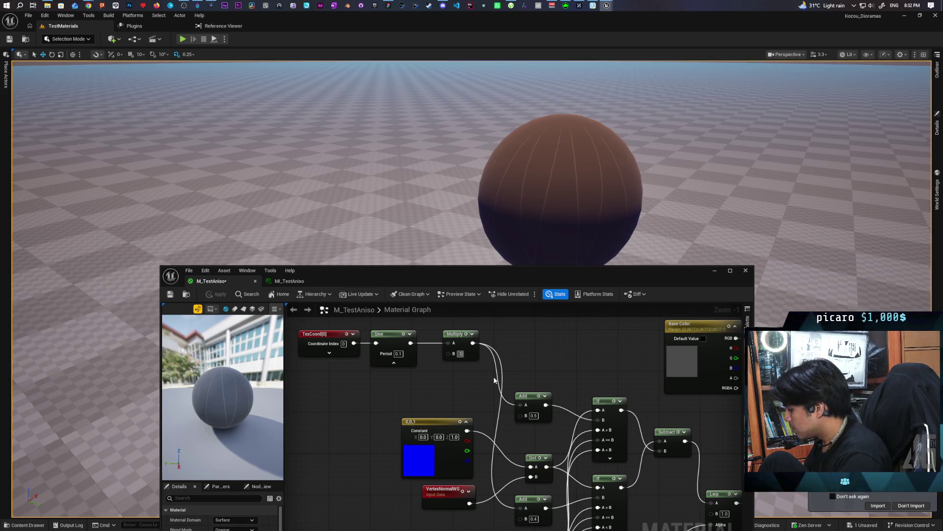
Step: Apply Multiply B 0.1 and Sine Period 0.01, orbiting the viewport to view the fine zigzag
type("0.1")
key("Return")
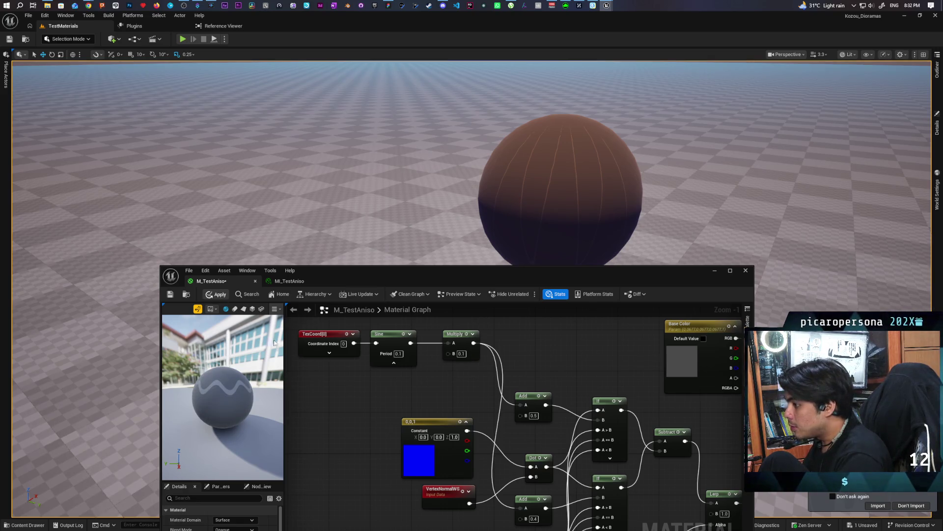
key("ctrl+s")
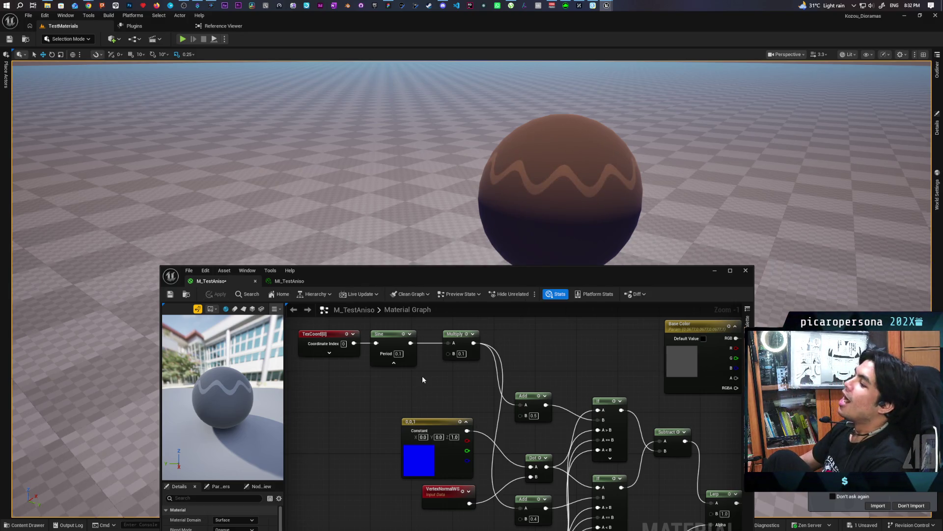
mouse_move(511, 142)
left_mouse_down()
mouse_move(589, 187)
mouse_move(442, 187)
mouse_move(492, 162)
mouse_move(589, 163)
left_mouse_up()
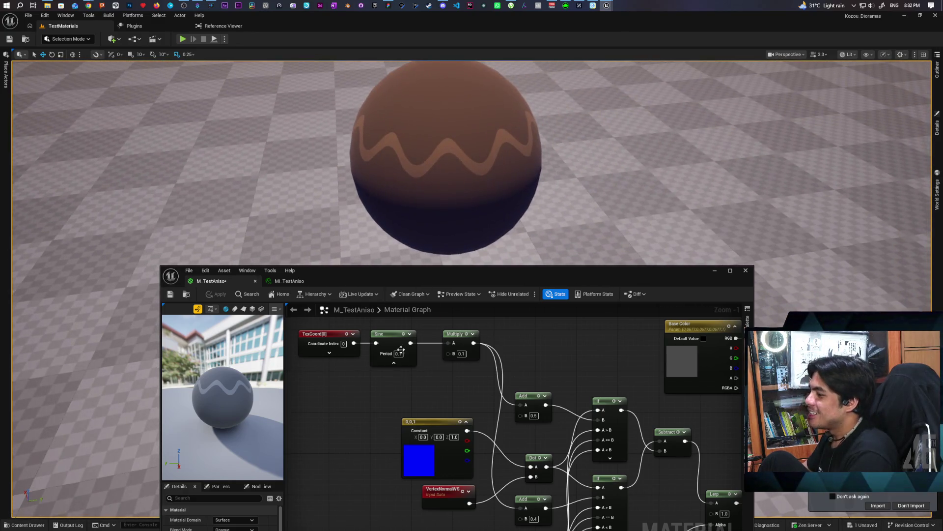
left_click(399, 353)
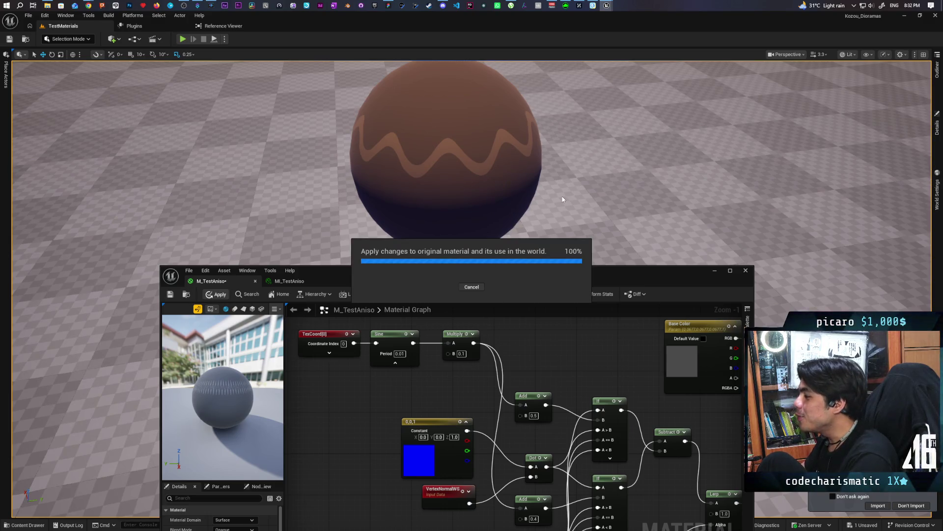
mouse_move(550, 186)
left_mouse_down()
mouse_move(550, 206)
mouse_move(550, 186)
mouse_move(520, 185)
mouse_move(521, 167)
mouse_move(487, 170)
mouse_move(489, 93)
mouse_move(491, 113)
left_mouse_up()
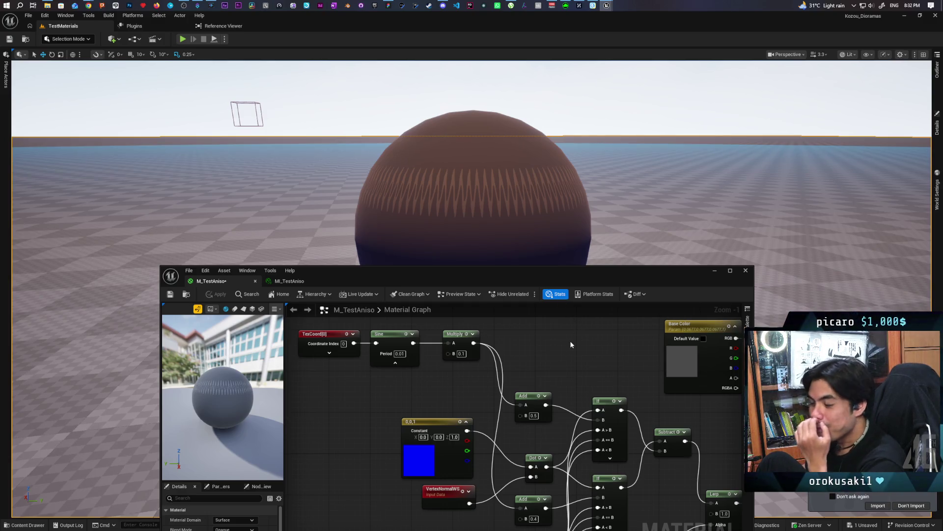
Step: Shift the Base Color parameter and Multiply nodes up and to the right in the graph
scroll(571, 343, "down", 3)
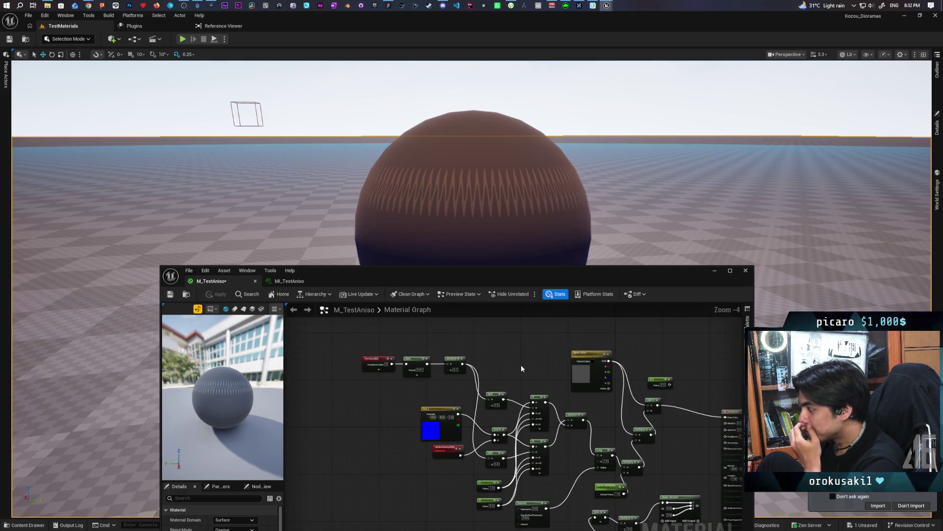
left_click_drag(521, 366, 519, 343)
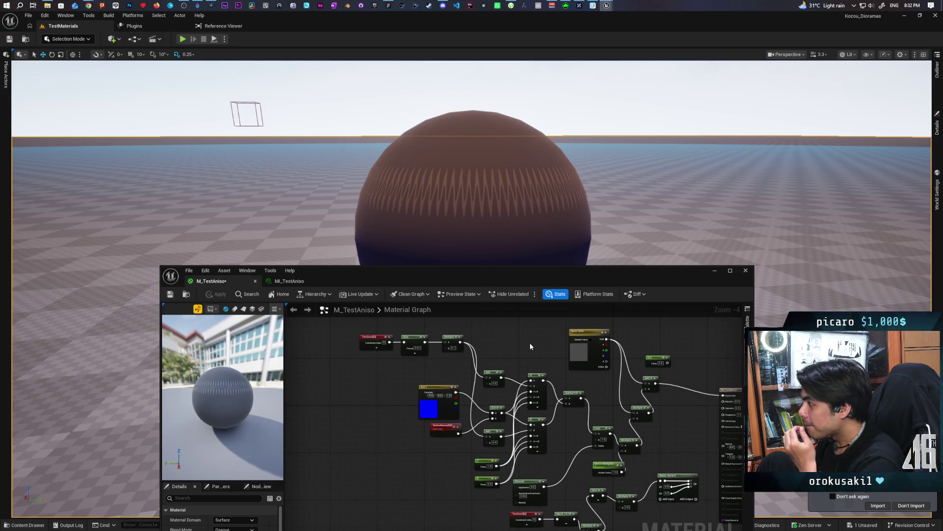
mouse_move(607, 354)
left_mouse_down()
mouse_move(649, 333)
mouse_move(622, 336)
left_mouse_up()
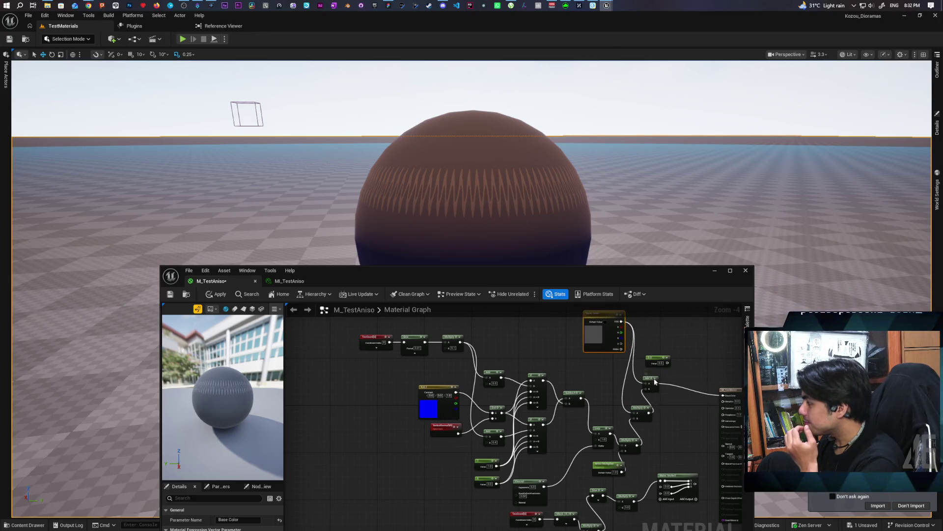
mouse_move(655, 381)
left_mouse_down()
mouse_move(669, 381)
mouse_move(664, 401)
left_mouse_up()
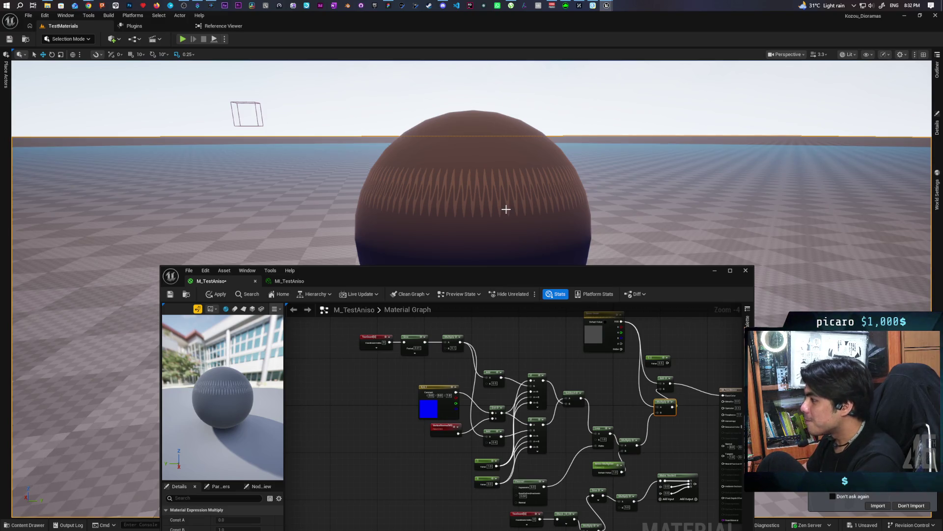
scroll(506, 210, "up", 3)
scroll(472, 177, "down", 5)
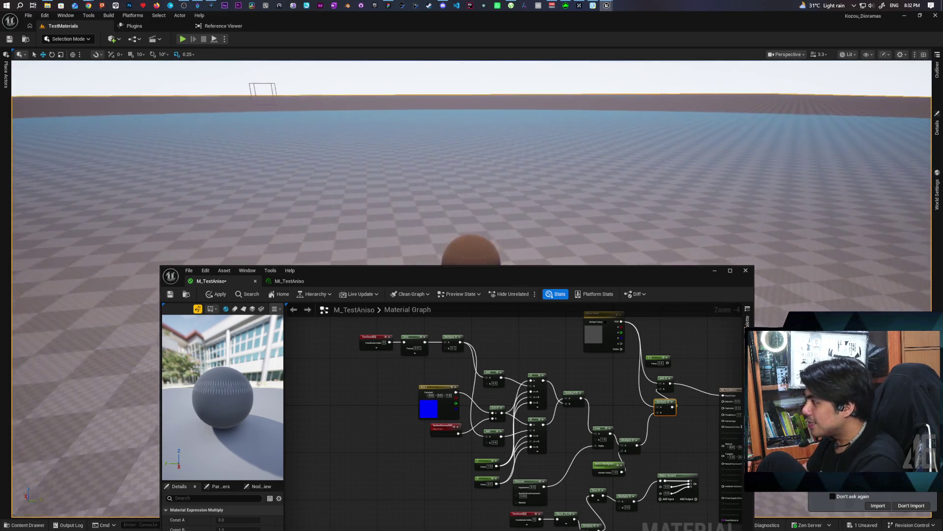
scroll(472, 177, "up", 2)
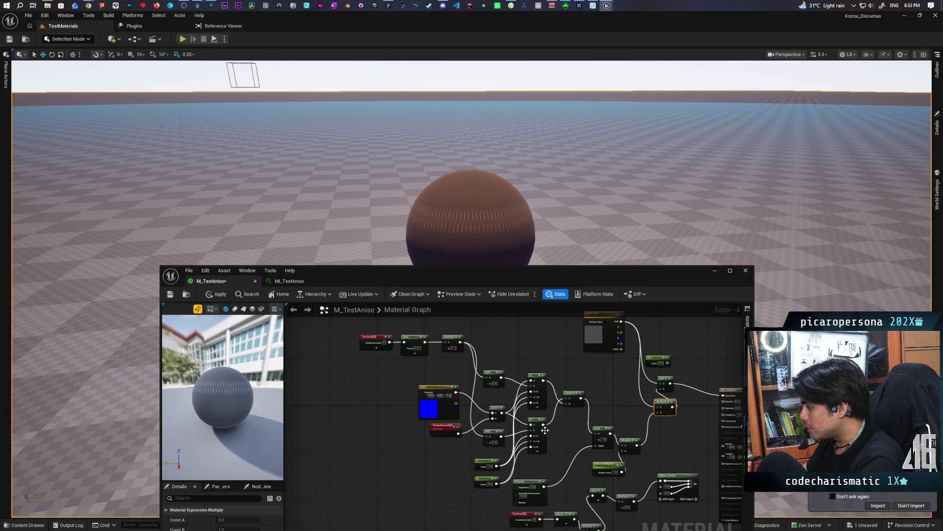
left_click_drag(551, 391, 528, 452)
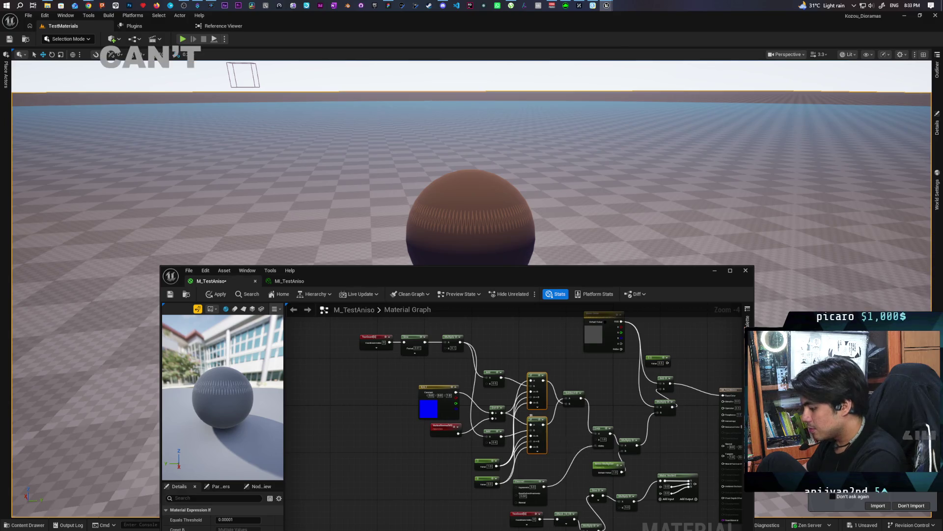
Step: Duplicate the two If nodes above the originals and wire the Constants into the copies
key("ctrl+d")
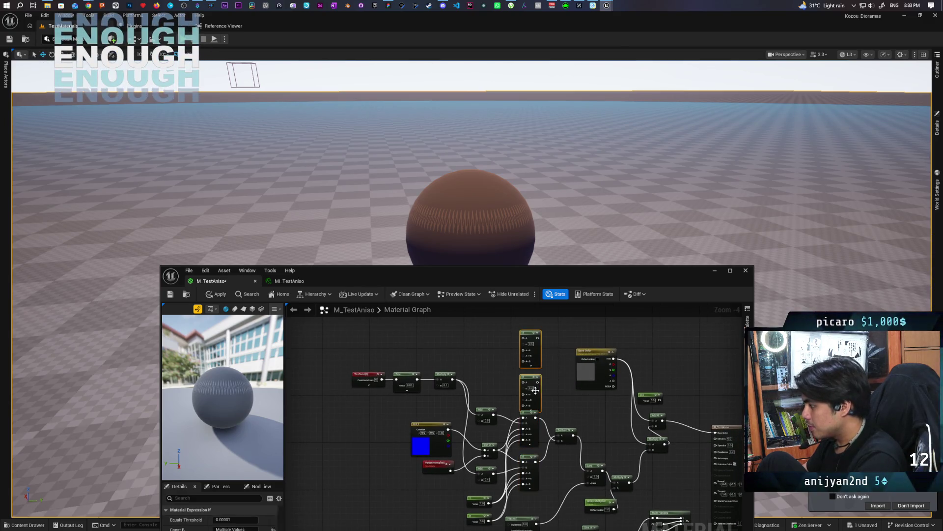
left_click_drag(532, 372, 532, 354)
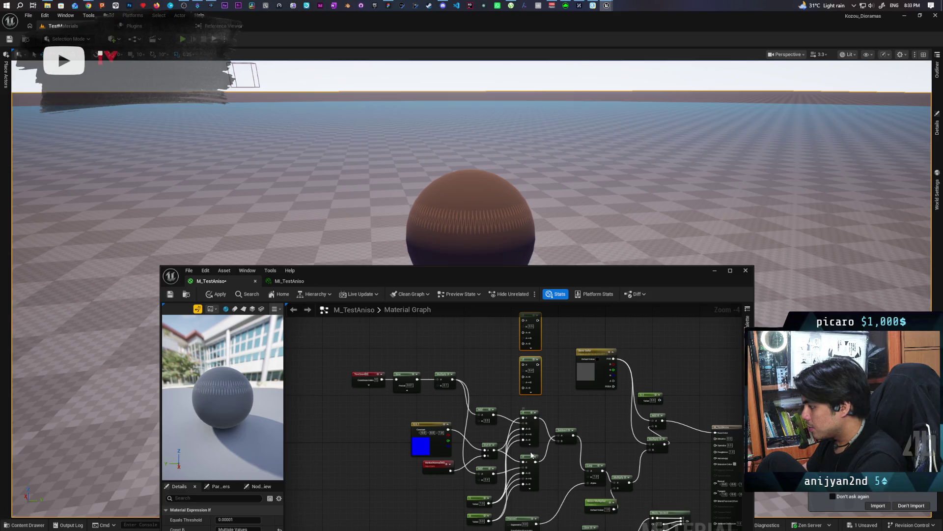
left_click_drag(489, 503, 524, 335)
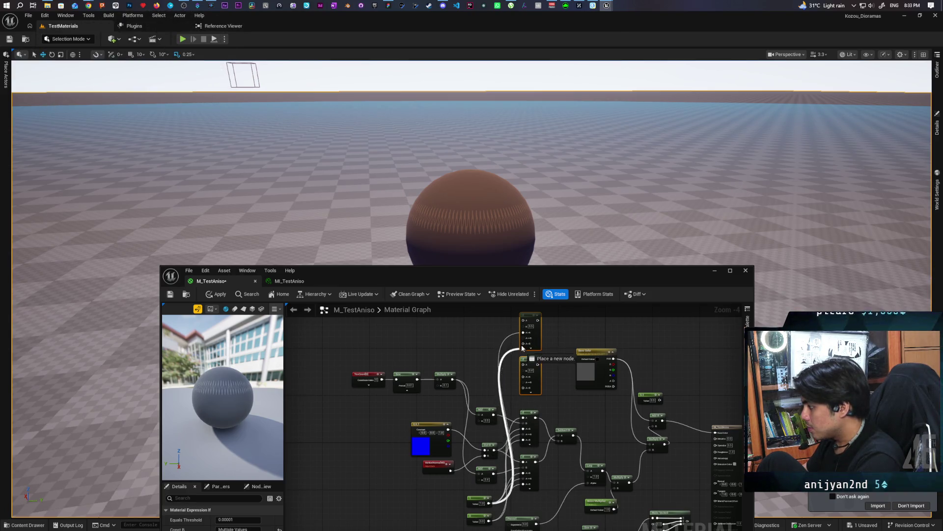
left_click_drag(489, 503, 524, 381)
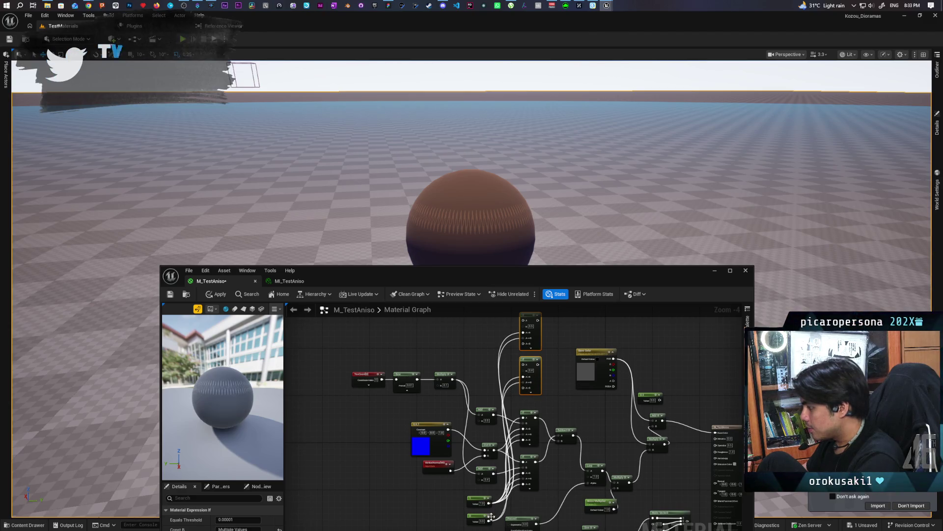
left_click_drag(488, 520, 524, 387)
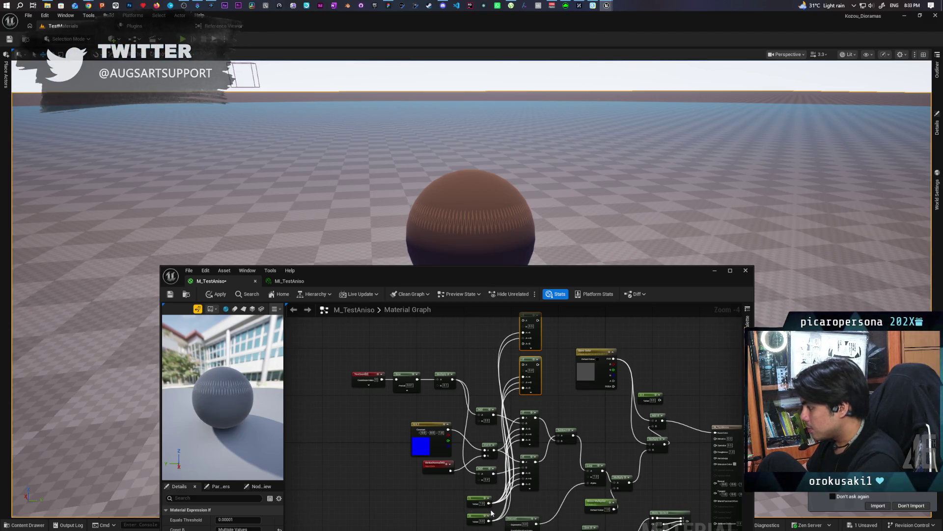
Step: Add a Subtract node above Base Color and feed both If copies into its A and B
left_click(566, 430)
left_click_drag(566, 436, 569, 338)
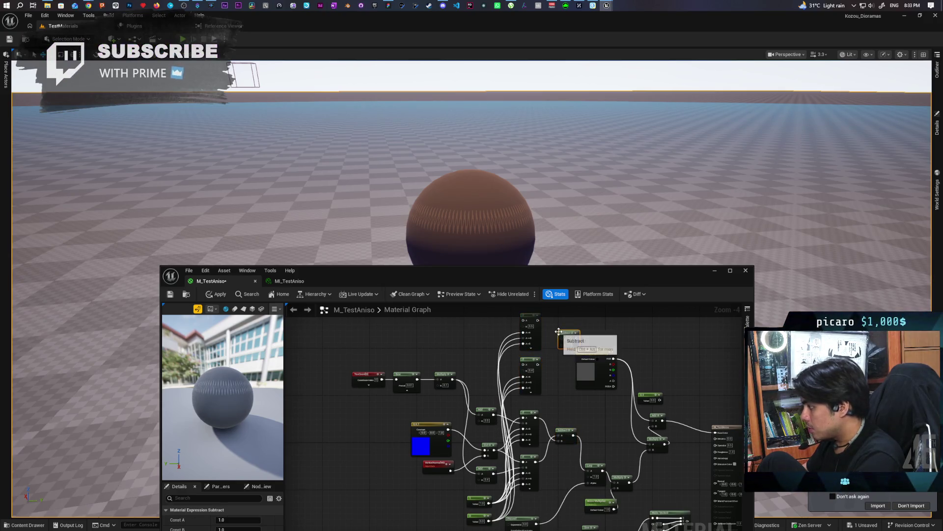
scroll(560, 329, "up", 2)
mouse_move(526, 316)
left_mouse_down()
mouse_move(547, 370)
mouse_move(542, 385)
mouse_move(554, 377)
left_mouse_up()
mouse_move(519, 417)
left_mouse_down()
mouse_move(558, 379)
mouse_move(556, 387)
mouse_move(658, 379)
left_mouse_up()
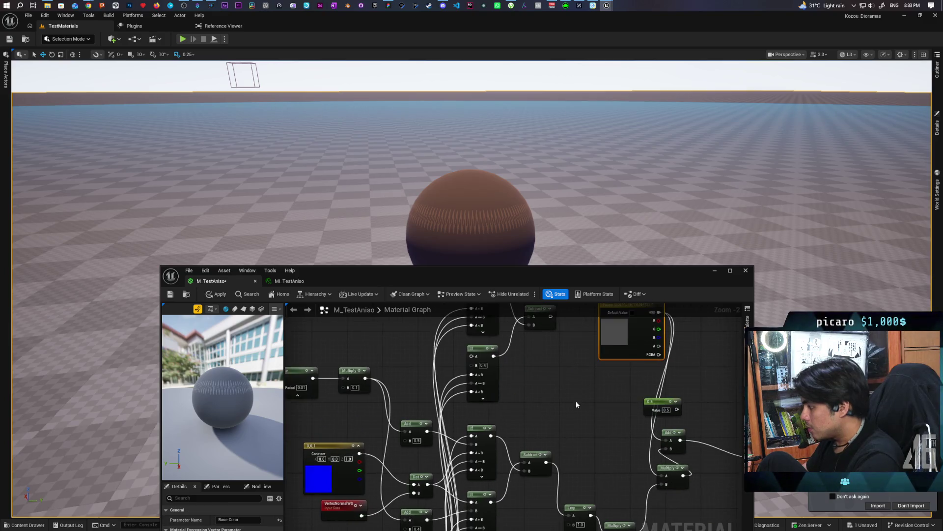
Step: Add an Add node after Subtract, wire a connection into the If node's A input, and apply
left_click(556, 404)
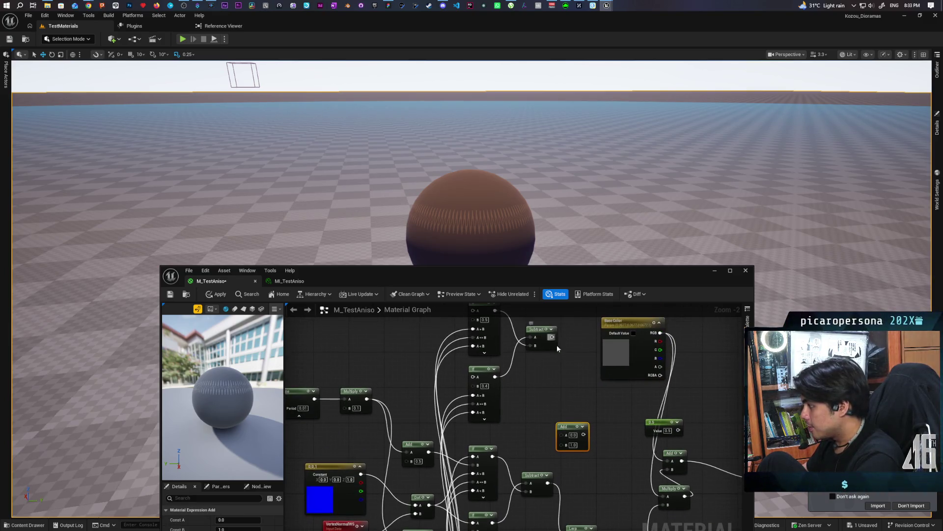
mouse_move(553, 337)
left_mouse_down()
mouse_move(563, 435)
mouse_move(571, 388)
mouse_move(564, 472)
left_mouse_up()
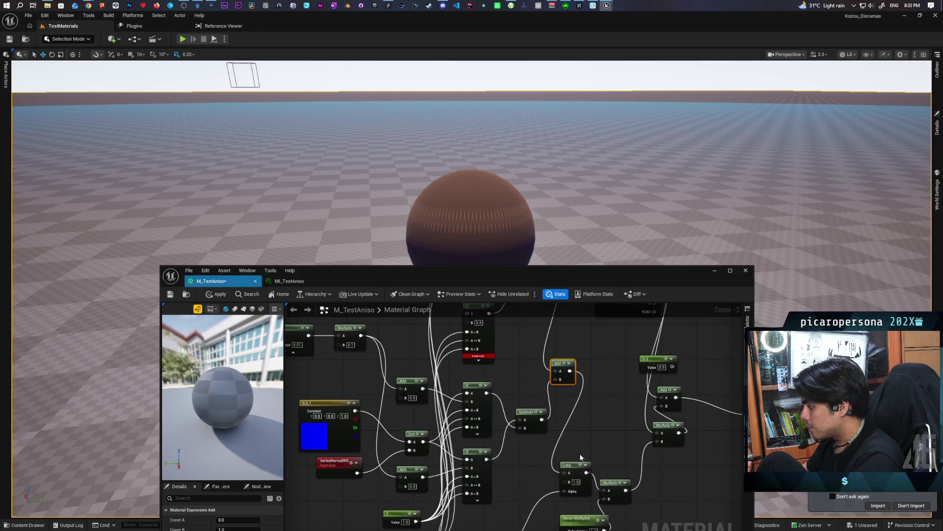
left_click_drag(585, 417, 600, 473)
scroll(599, 474, "down", 1)
left_click_drag(553, 432, 630, 429)
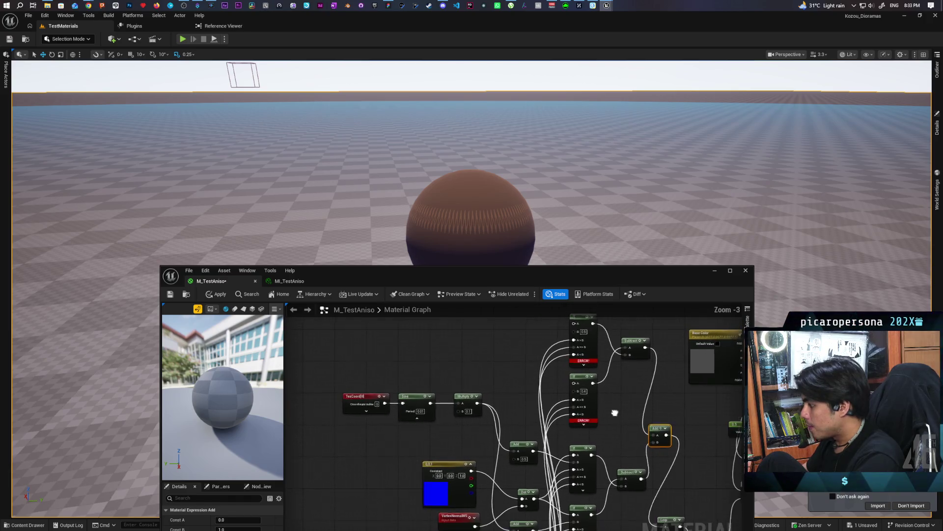
mouse_move(612, 373)
left_mouse_down()
mouse_move(612, 326)
mouse_move(592, 315)
mouse_move(587, 324)
left_mouse_up()
mouse_move(500, 521)
left_mouse_down()
mouse_move(540, 321)
mouse_move(518, 362)
mouse_move(544, 358)
mouse_move(506, 387)
mouse_move(514, 491)
mouse_move(535, 383)
mouse_move(546, 383)
left_mouse_up()
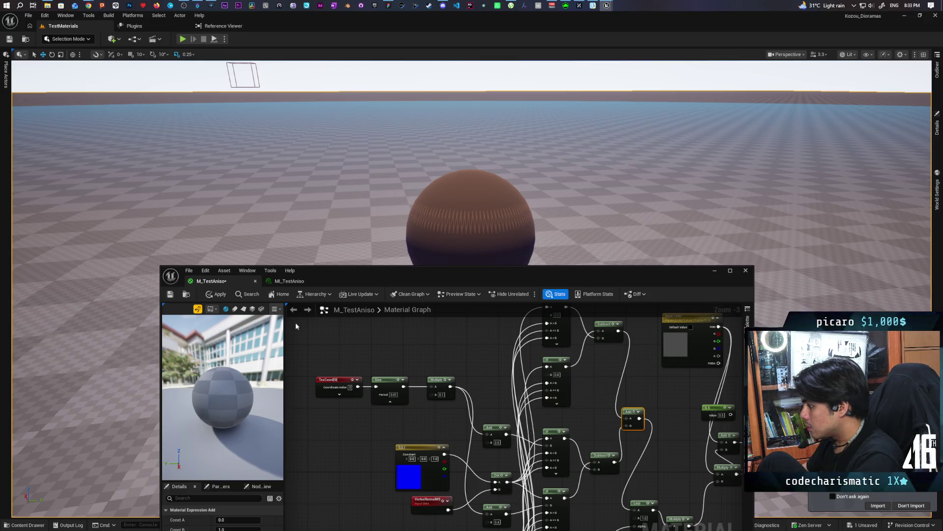
left_click(217, 294)
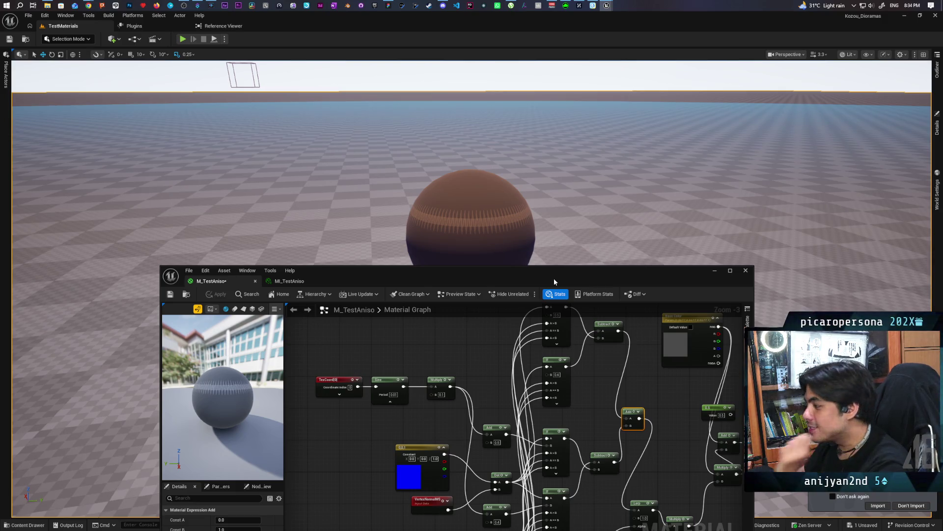
Step: Pan across the material graph, then zoom the level viewport in on the sphere's zigzag band
mouse_move(482, 349)
left_mouse_down()
mouse_move(373, 364)
mouse_move(472, 375)
left_mouse_up()
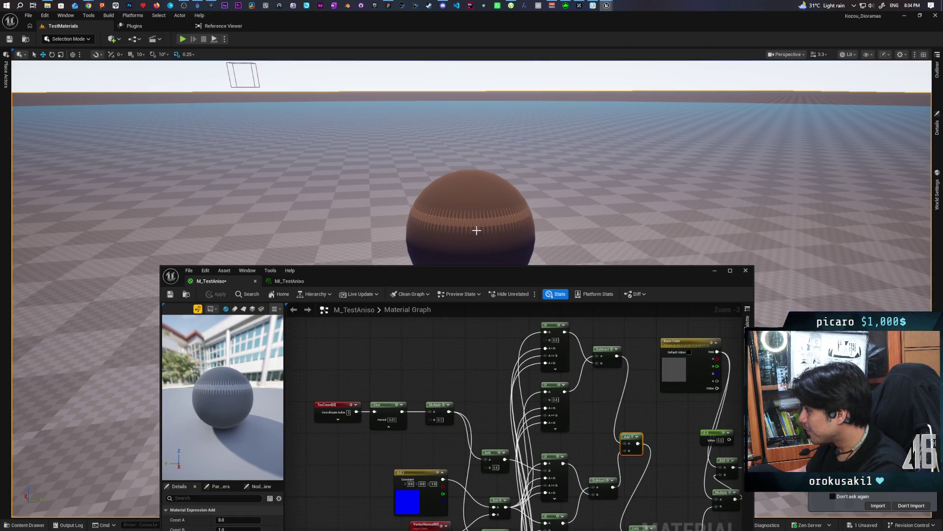
scroll(476, 230, "up", 5)
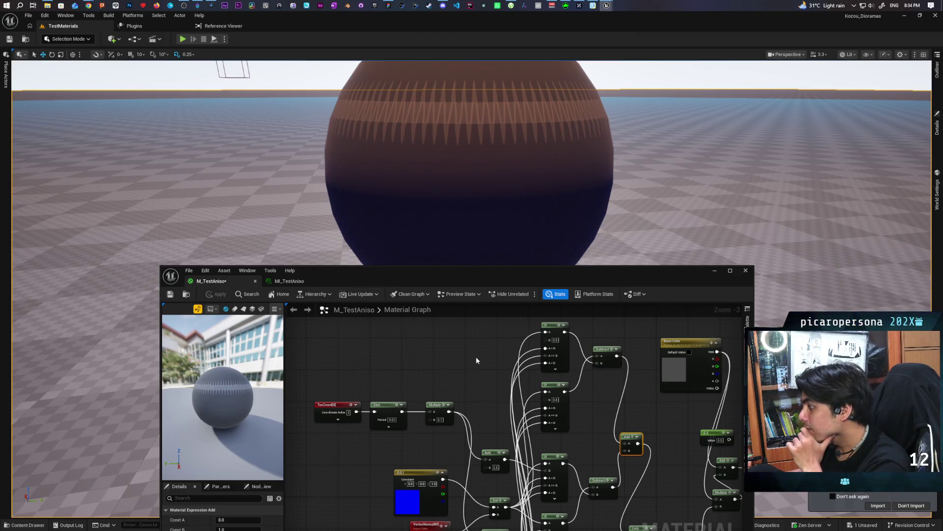
mouse_move(475, 356)
left_mouse_down()
mouse_move(356, 343)
mouse_move(350, 351)
left_mouse_up()
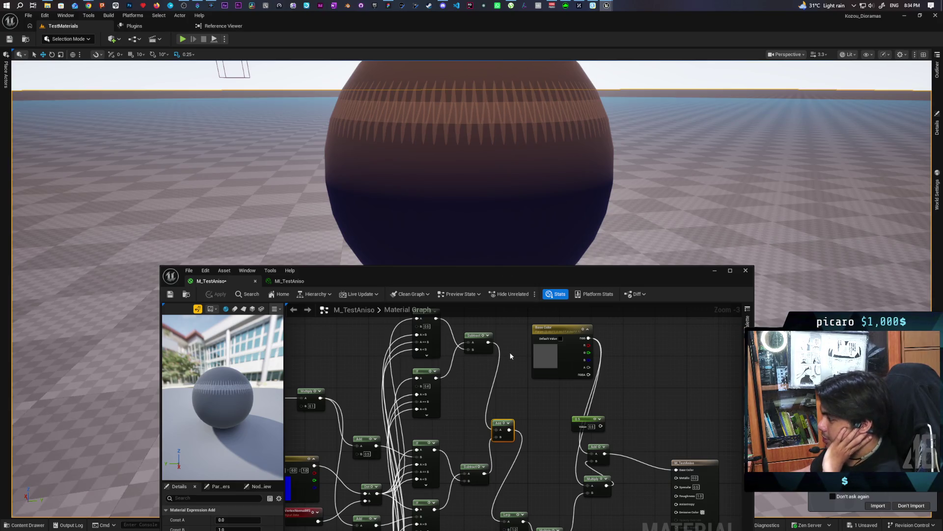
mouse_move(509, 352)
left_mouse_down()
mouse_move(476, 326)
mouse_move(580, 354)
left_mouse_up()
scroll(580, 354, "down", 1)
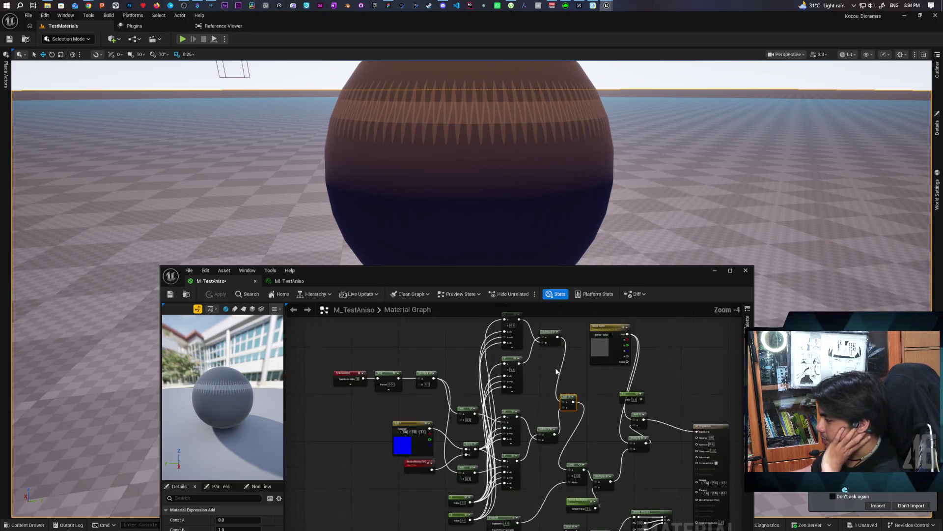
Step: Box-select the two Constant nodes and move them to the upper left of the node network
scroll(551, 375, "down", 1)
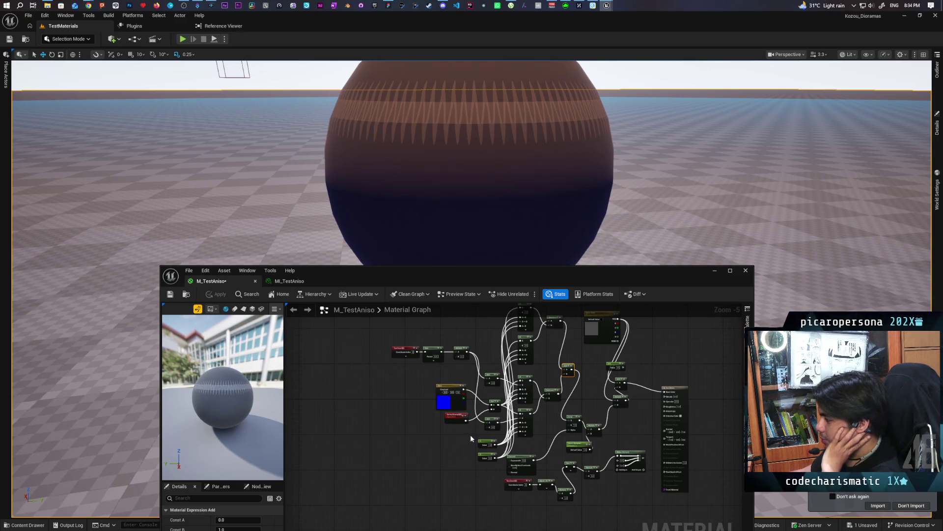
left_click_drag(503, 465, 473, 432)
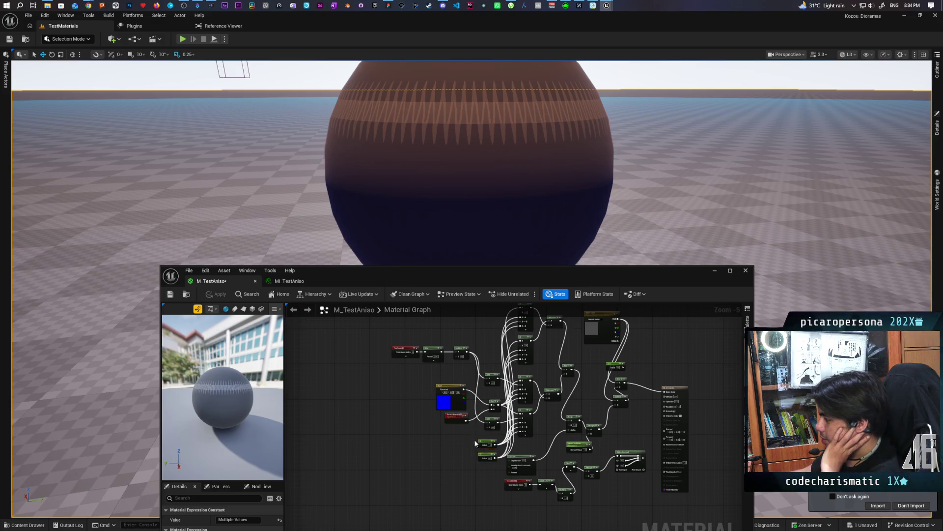
mouse_move(481, 443)
left_mouse_down()
mouse_move(469, 344)
mouse_move(419, 329)
mouse_move(358, 363)
mouse_move(297, 365)
mouse_move(430, 372)
mouse_move(496, 344)
mouse_move(477, 328)
left_mouse_up()
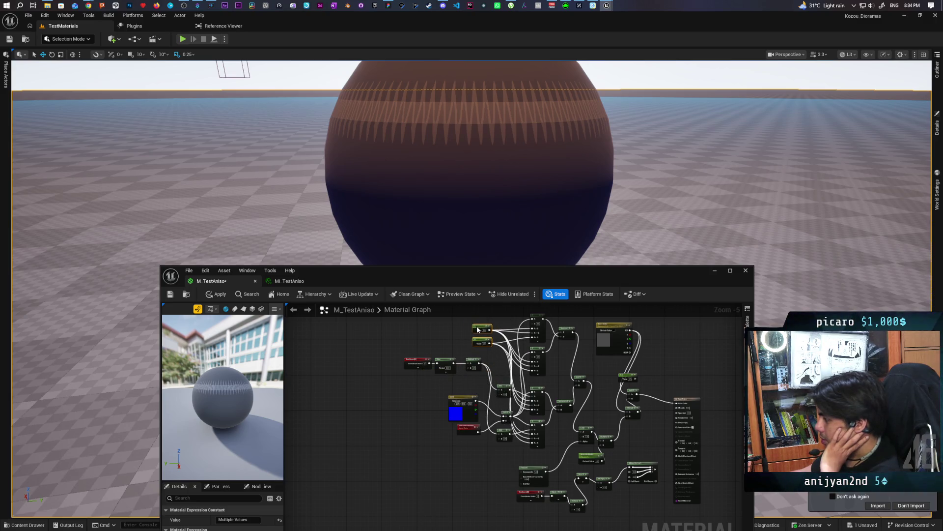
mouse_move(447, 387)
left_mouse_down()
mouse_move(408, 408)
mouse_move(417, 405)
left_mouse_up()
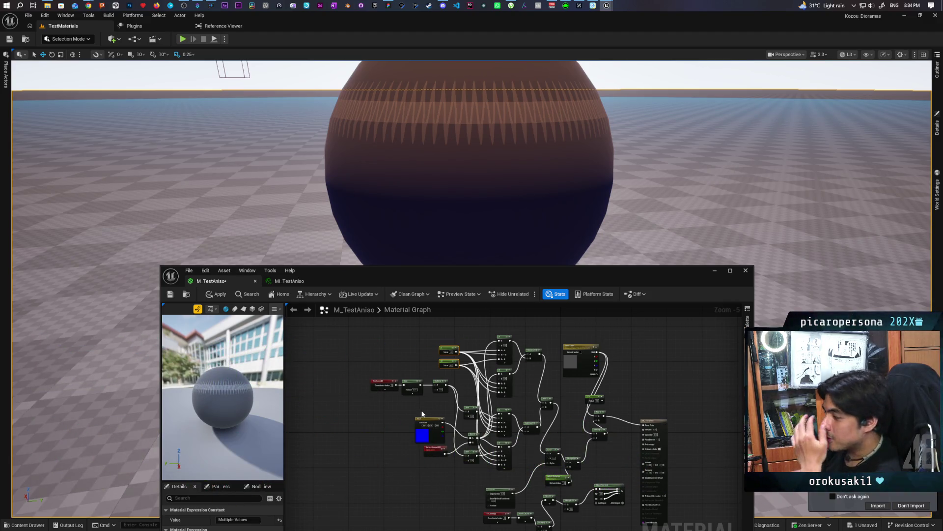
mouse_move(571, 426)
left_mouse_down()
mouse_move(529, 452)
mouse_move(531, 444)
left_mouse_up()
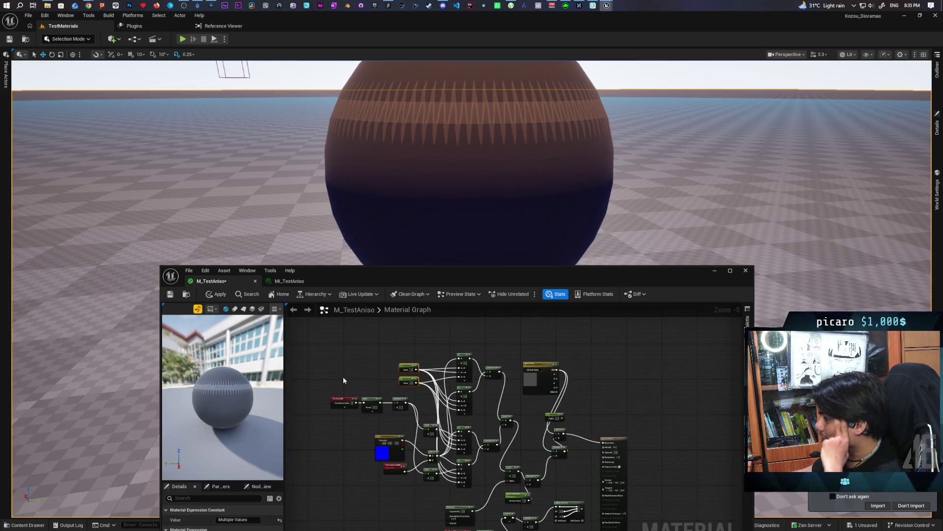
Step: Save M_TestAniso and bring the preview closer to the sphere
left_click(170, 294)
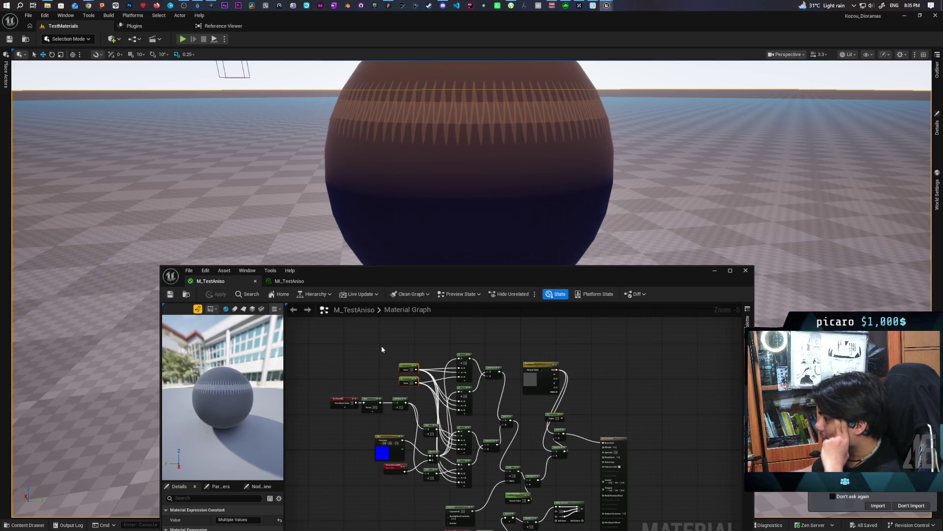
left_click_drag(221, 387, 222, 391)
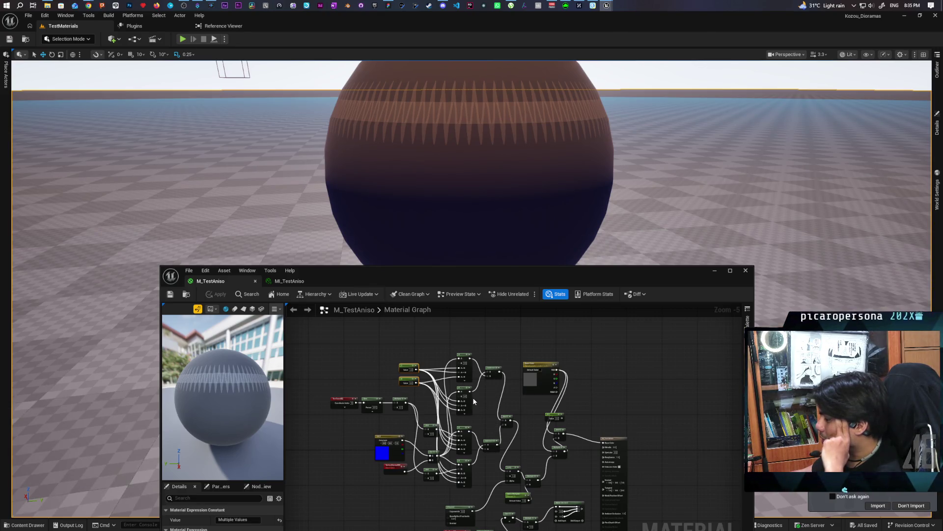
scroll(495, 408, "up", 2)
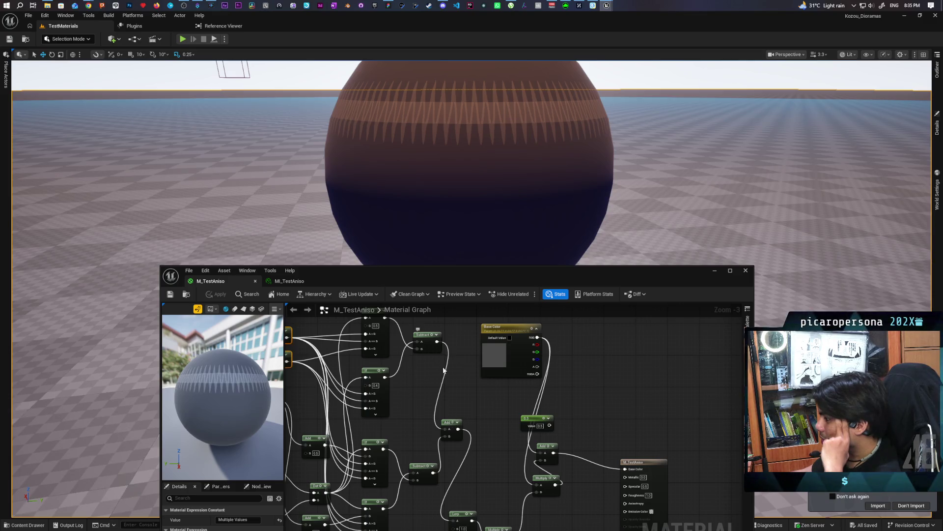
Step: Insert a Blend_Lighten node from Subtract into Add, removing the old Subtract-Add link, and apply
left_click_drag(458, 434, 479, 434)
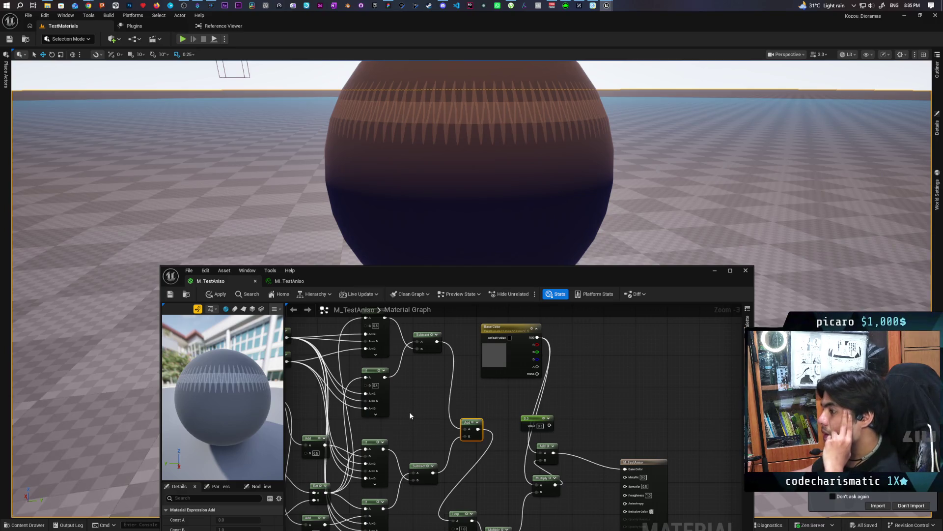
left_click_drag(437, 341, 438, 413)
type("lighte")
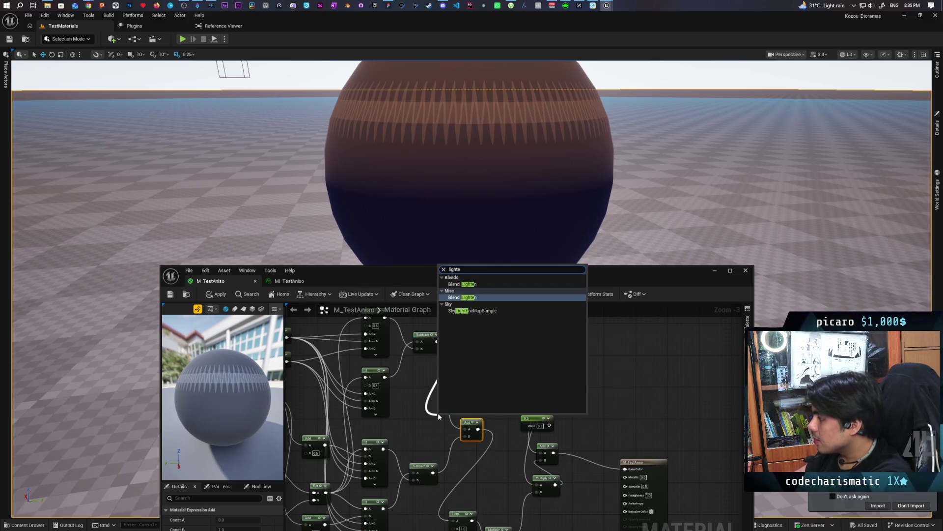
key("Return")
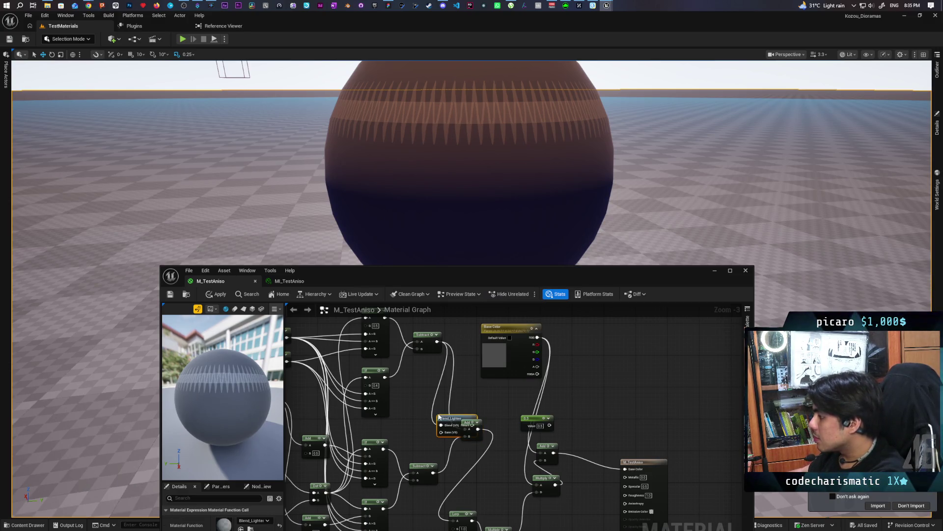
left_click_drag(479, 427, 501, 455)
left_click_drag(472, 424, 481, 456)
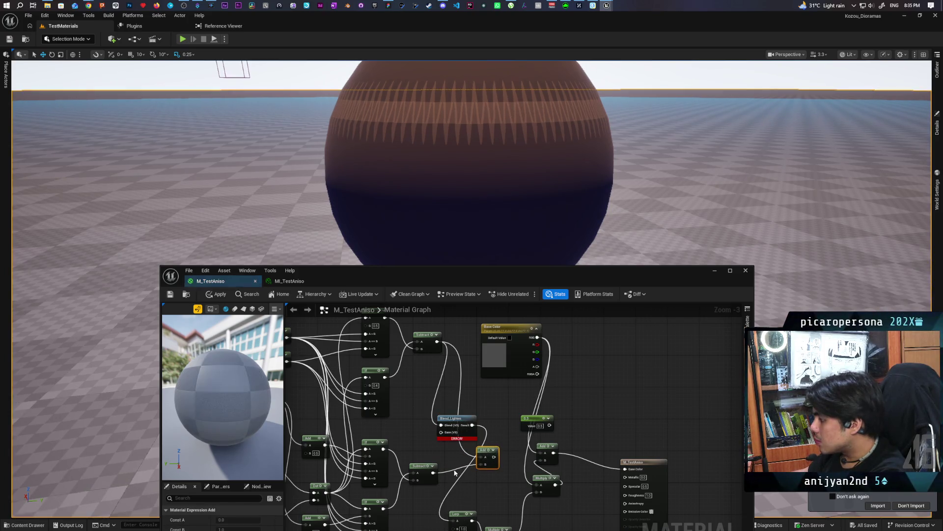
left_click(433, 472, "alt")
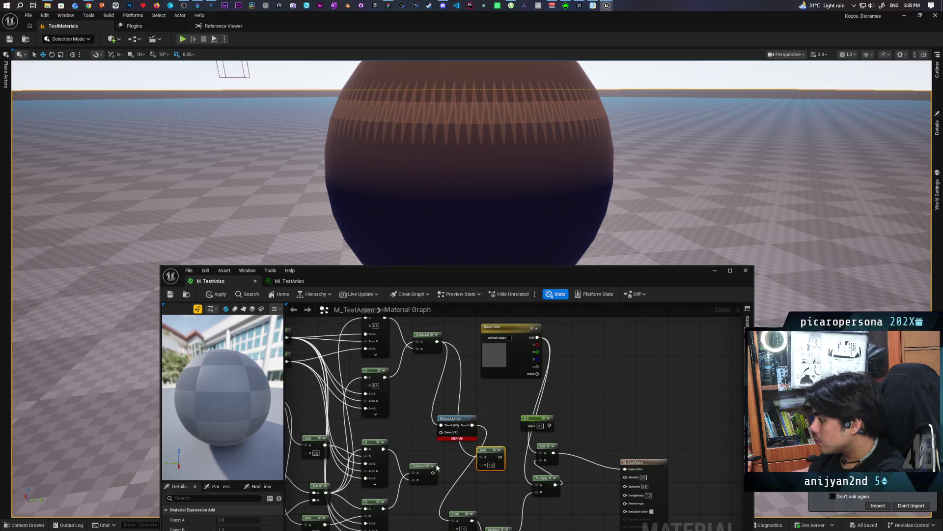
mouse_move(492, 458)
left_mouse_down()
mouse_move(508, 433)
mouse_move(505, 399)
left_mouse_up()
left_click(219, 294)
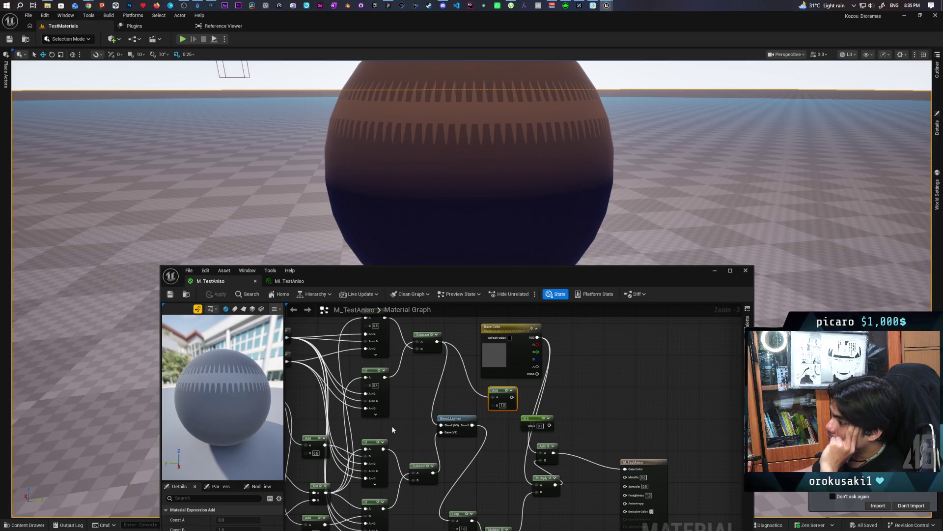
Step: Change the Sine node's Period from 0.01 to 0.05, then to 0.02, and apply the material
mouse_move(391, 425)
left_mouse_down()
mouse_move(387, 404)
mouse_move(416, 401)
left_mouse_up()
scroll(394, 403, "up", 3)
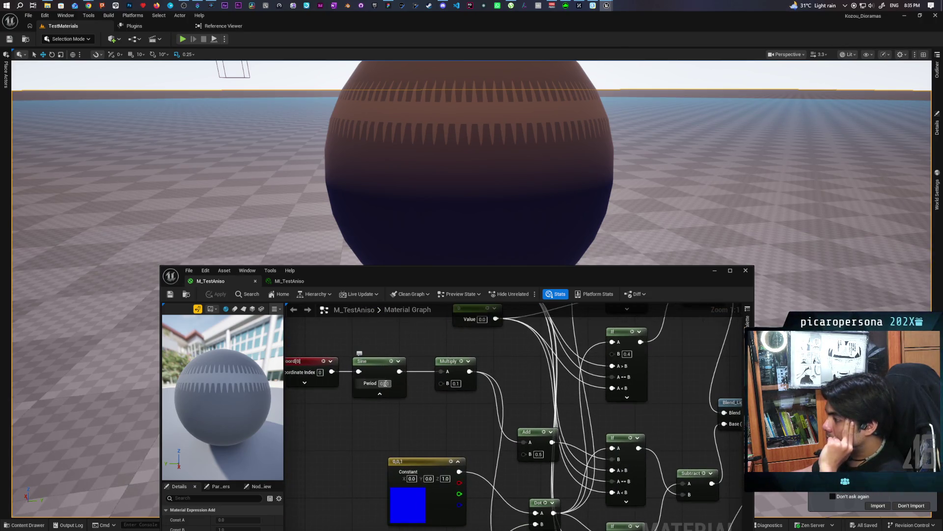
key("Right")
key("BackSpace")
type("5")
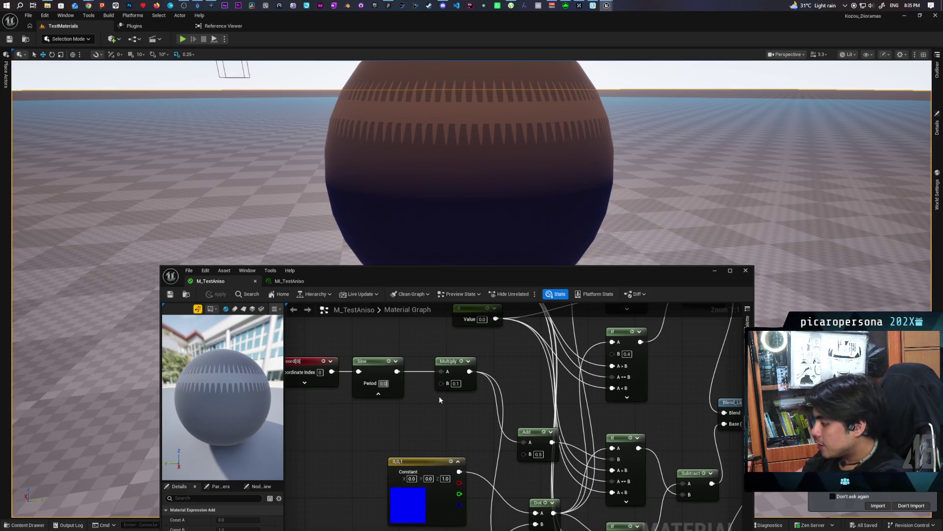
key("Return")
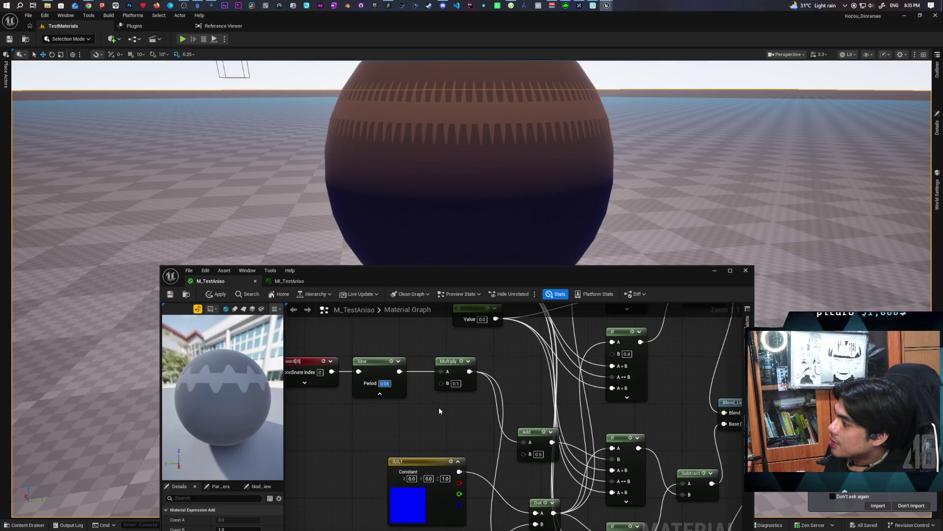
key("BackSpace")
type("2")
key("Return")
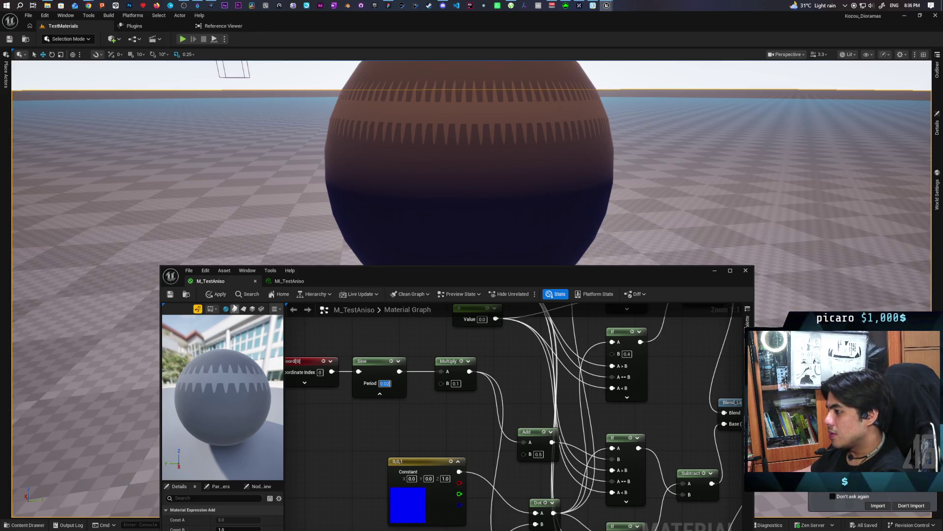
left_click(216, 293)
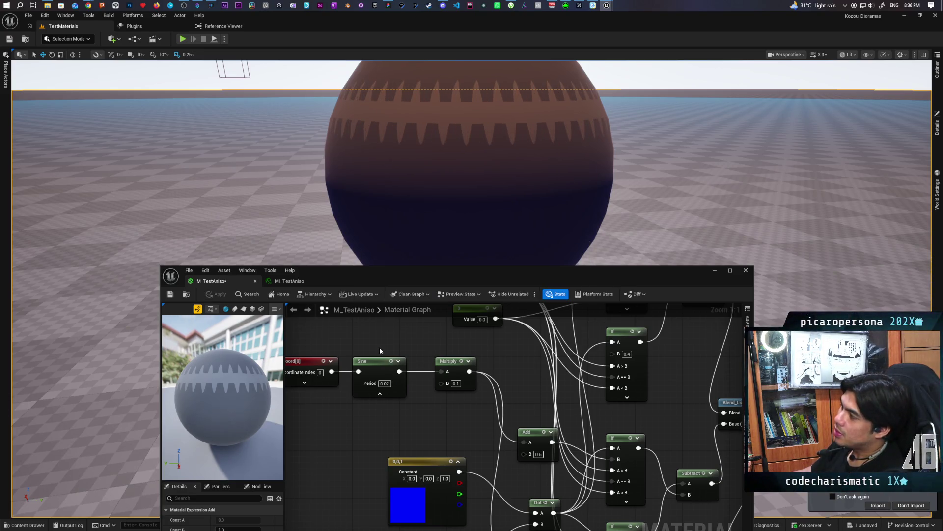
Step: Pull the level viewport camera back from the sphere, then move it forward again
scroll(483, 193, "down", 5)
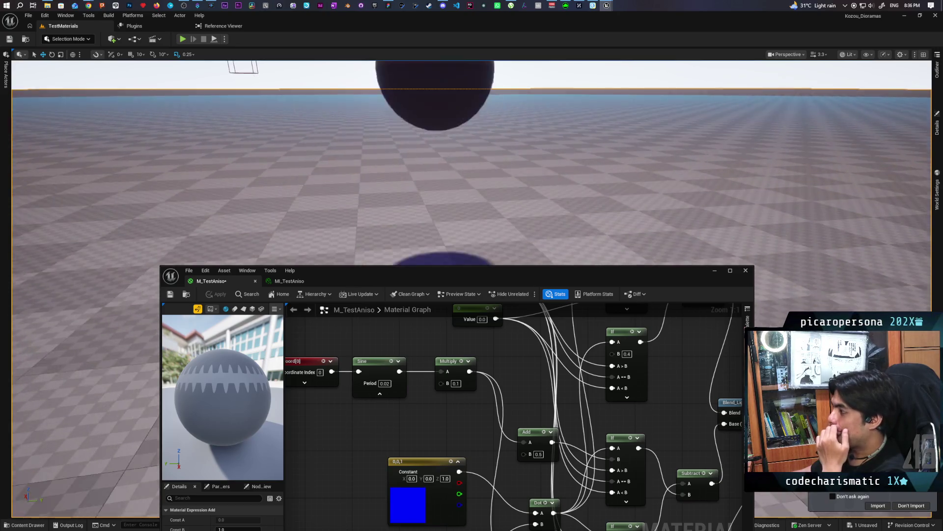
scroll(467, 212, "up", 3)
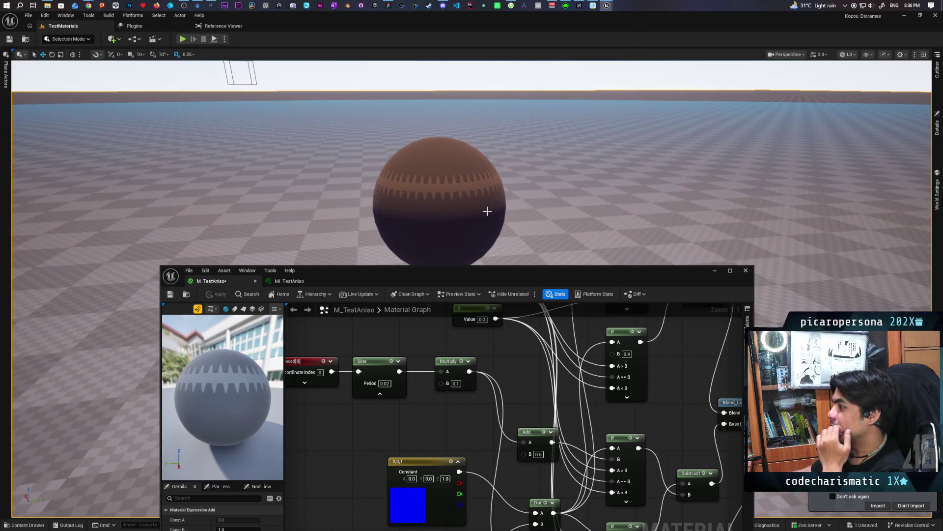
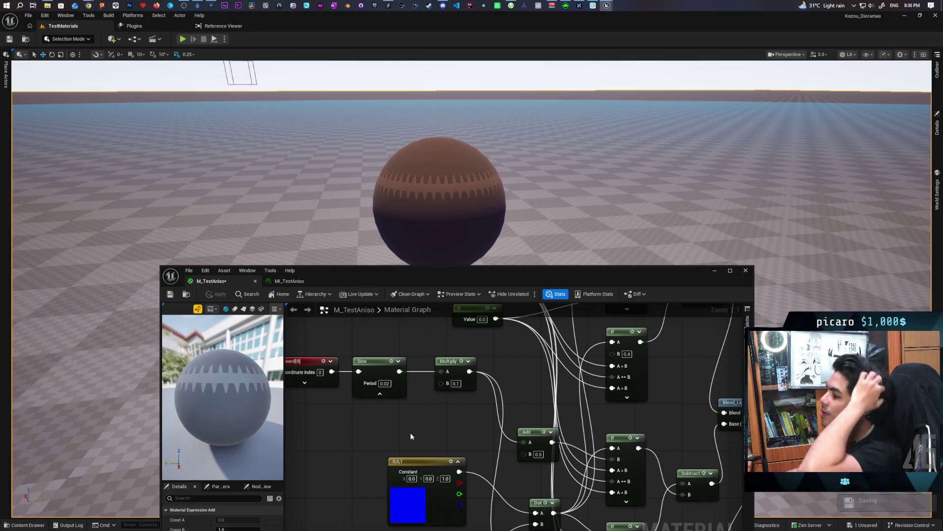
Step: Move the Constant node lower and add a Noise node to the left
mouse_move(411, 436)
left_mouse_down()
mouse_move(512, 370)
mouse_move(472, 455)
mouse_move(437, 454)
mouse_move(412, 404)
mouse_move(432, 333)
mouse_move(432, 347)
left_mouse_up()
left_click_drag(441, 480, 447, 515)
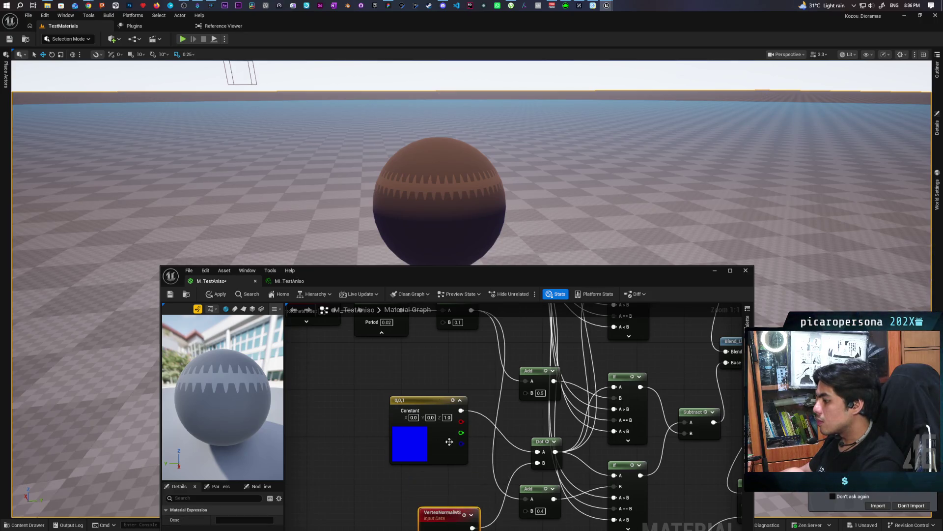
mouse_move(438, 401)
left_mouse_down()
mouse_move(440, 443)
mouse_move(442, 434)
left_mouse_up()
left_click(417, 400)
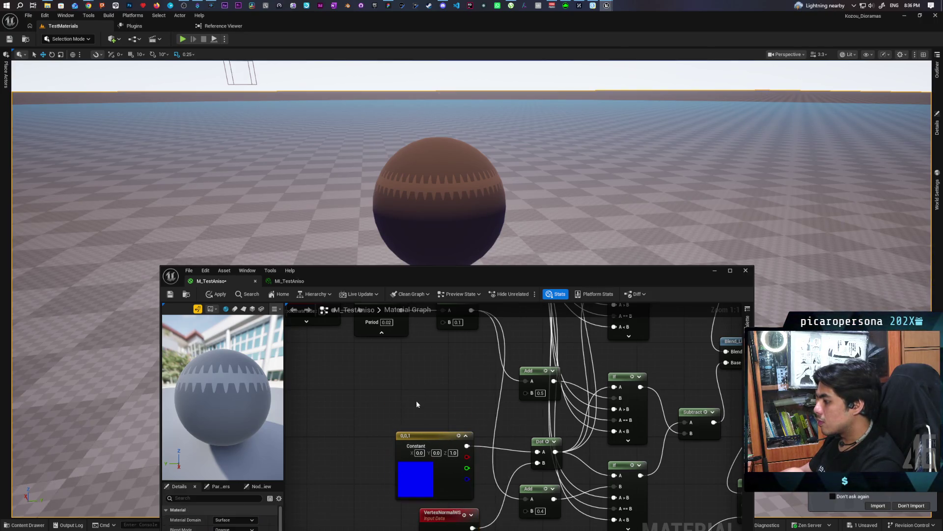
right_click(396, 389)
type("noise")
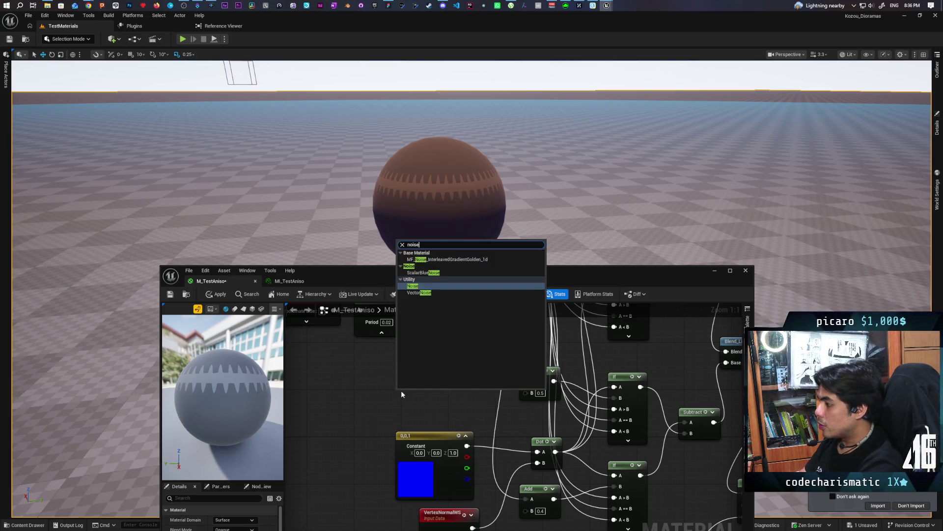
key("Return")
mouse_move(418, 391)
left_mouse_down()
mouse_move(370, 390)
mouse_move(362, 399)
left_mouse_up()
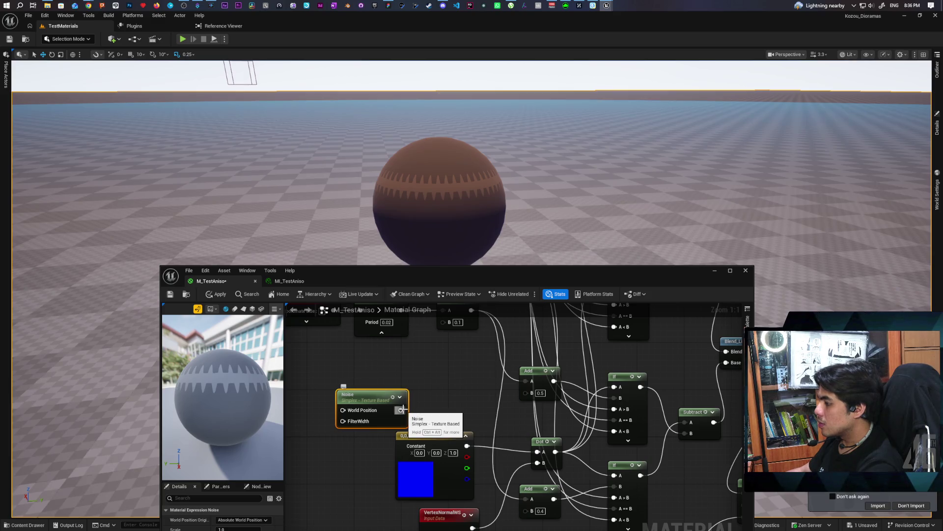
Step: Route Noise through a Clamp with Max 0.5 into the Add node's B input and apply
left_click_drag(400, 410, 433, 406)
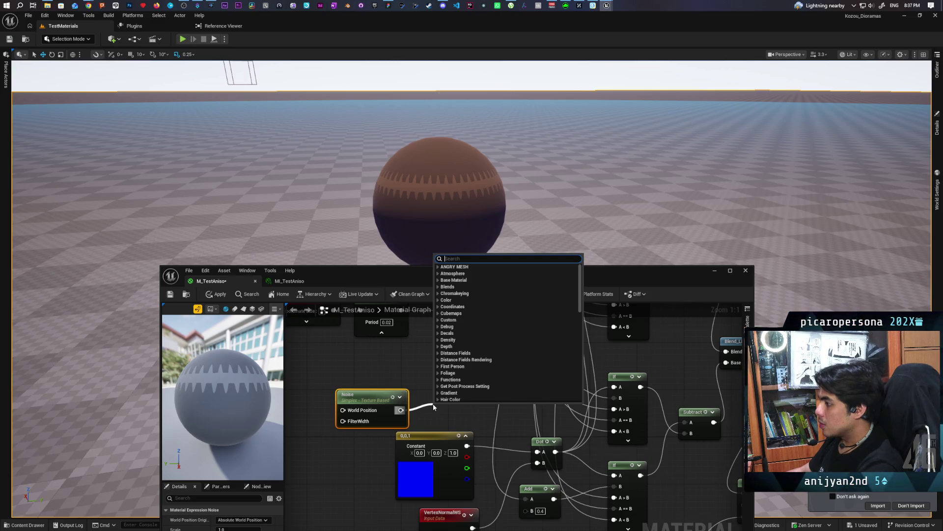
type("clamp")
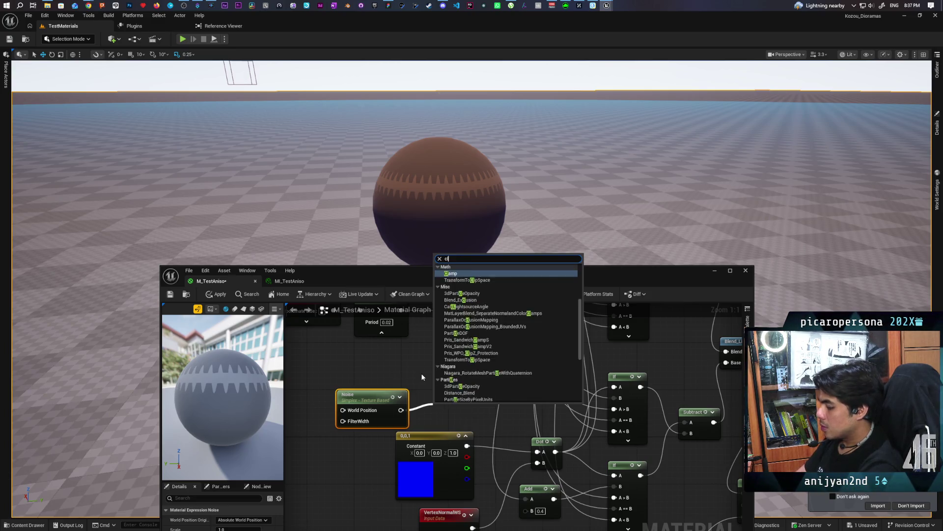
key("Return")
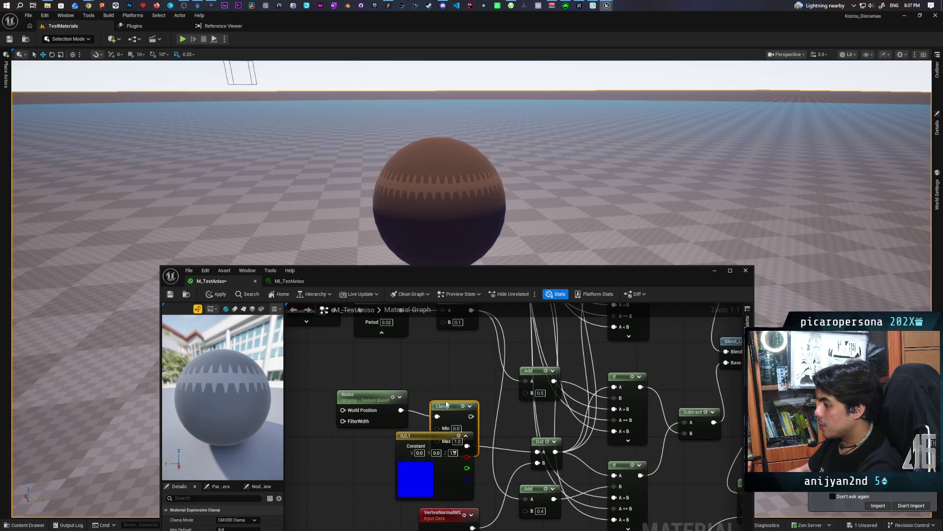
left_click_drag(445, 406, 445, 370)
type("0.5")
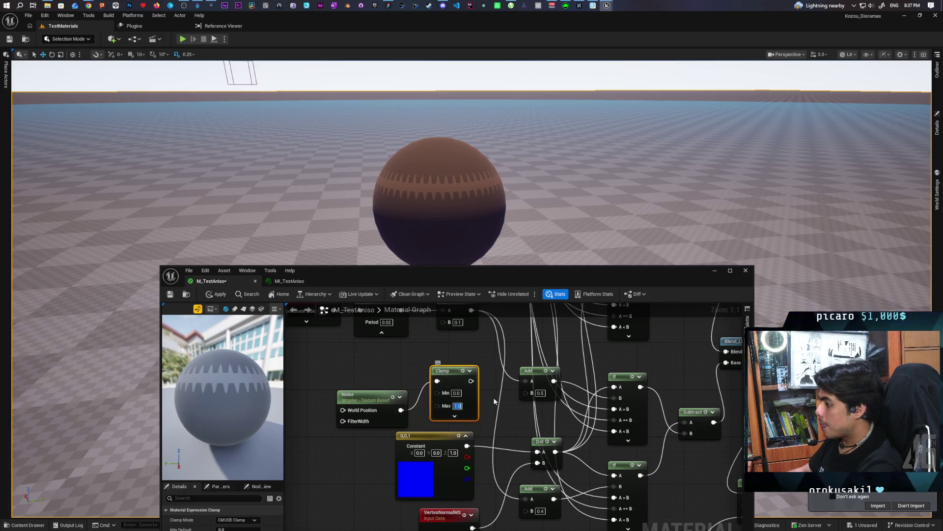
left_click(491, 399)
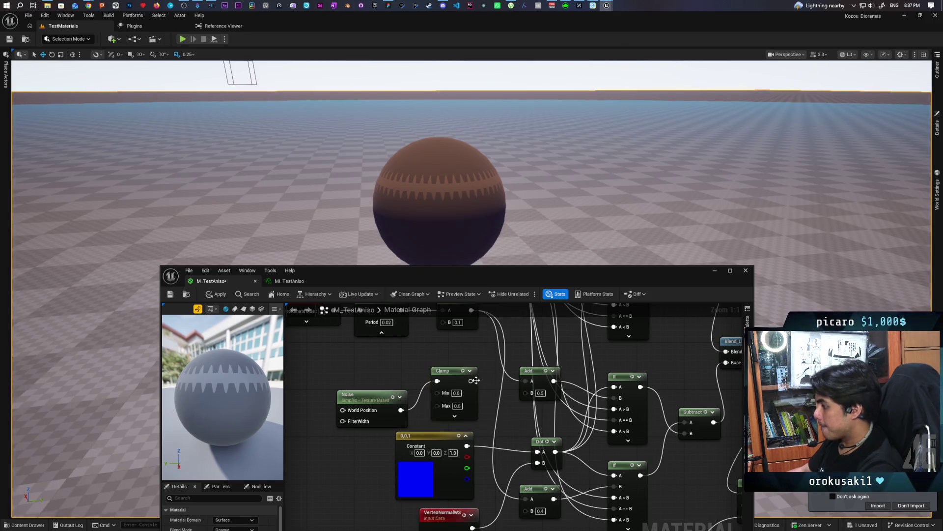
left_click_drag(470, 381, 524, 392)
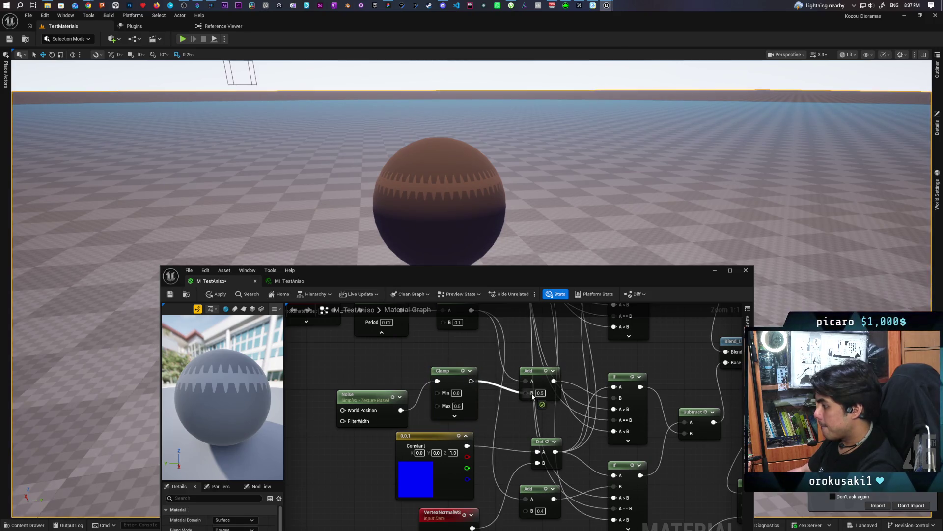
left_click(217, 294)
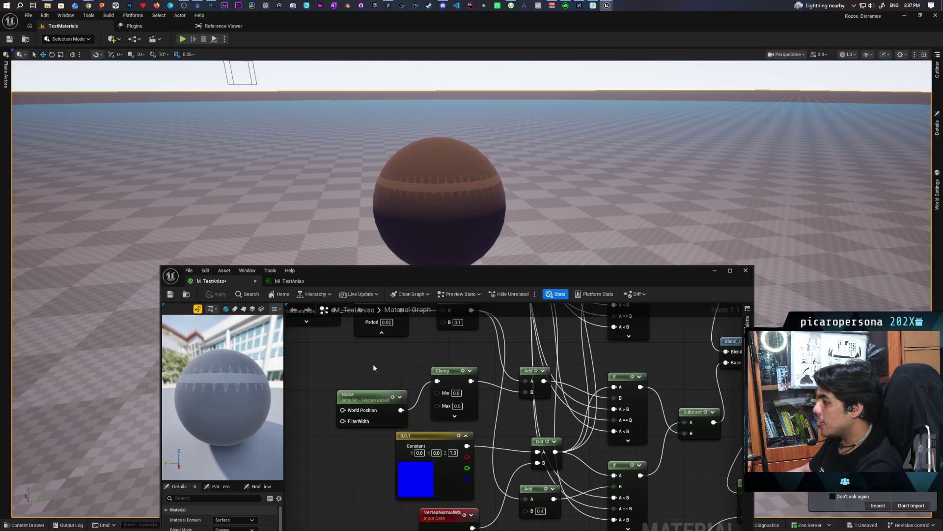
mouse_move(373, 363)
left_mouse_down()
mouse_move(349, 322)
mouse_move(334, 335)
mouse_move(318, 381)
mouse_move(332, 501)
mouse_move(311, 350)
left_mouse_up()
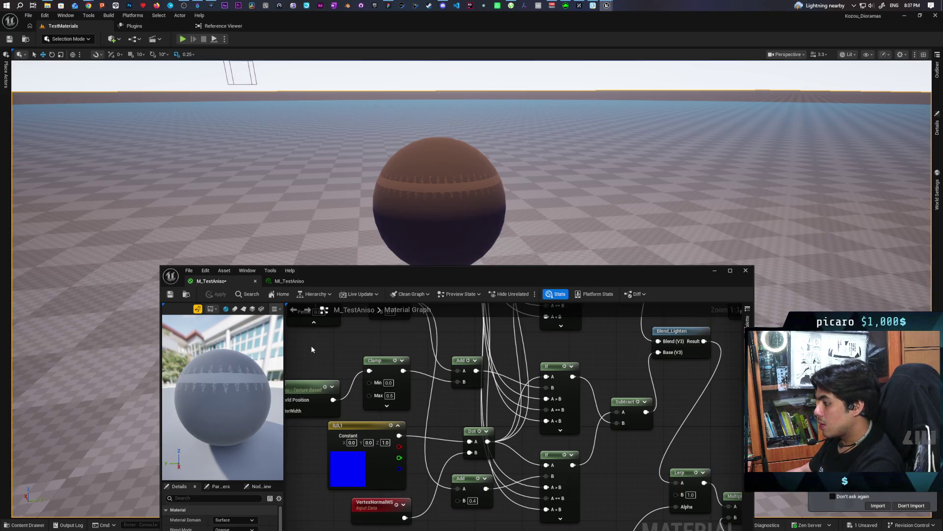
Step: Undo the Clamp-to-Add link and move the Noise node up beside the Clamp
key("ctrl+z")
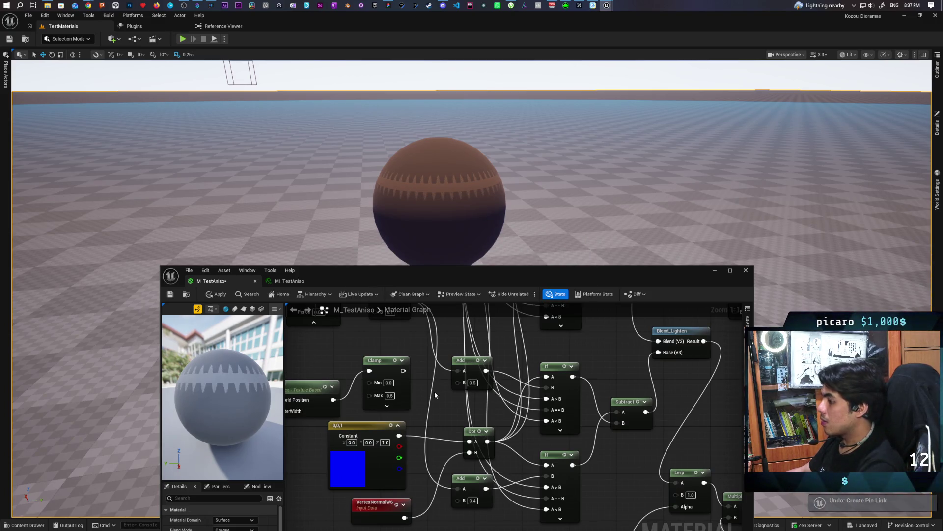
mouse_move(434, 391)
left_mouse_down()
mouse_move(479, 410)
mouse_move(478, 421)
left_mouse_up()
left_click_drag(361, 419, 360, 396)
scroll(461, 389, "down", 2)
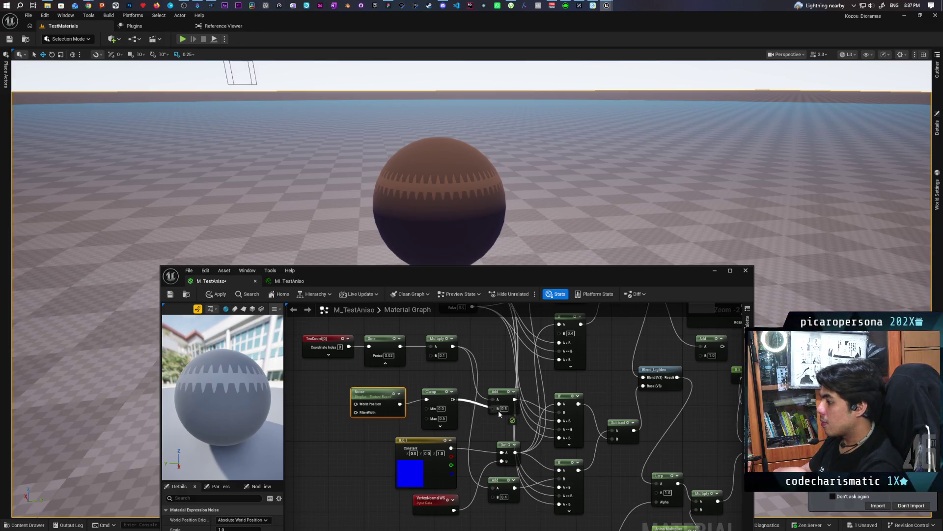
left_click_drag(452, 399, 452, 387)
left_click(422, 380)
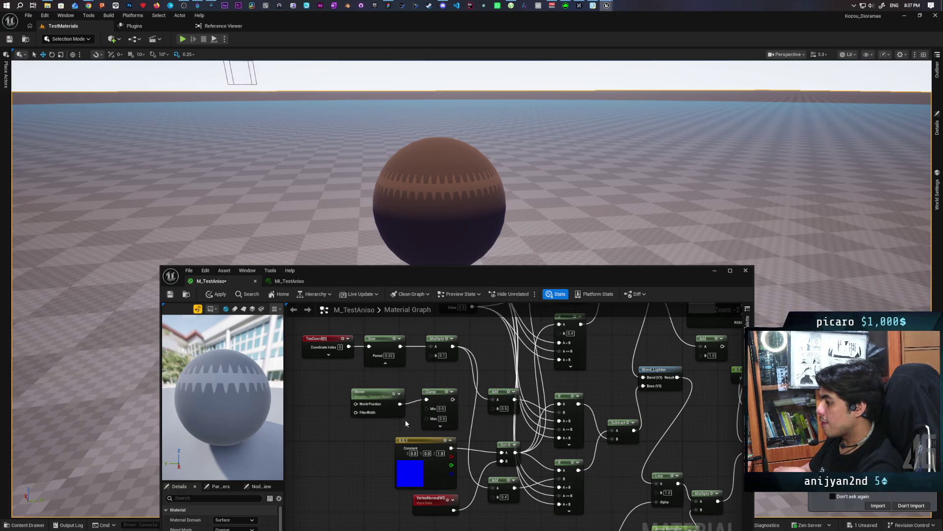
Step: Move Noise further left, place Clamp below it, then delete the Clamp node
left_click_drag(392, 415, 333, 414)
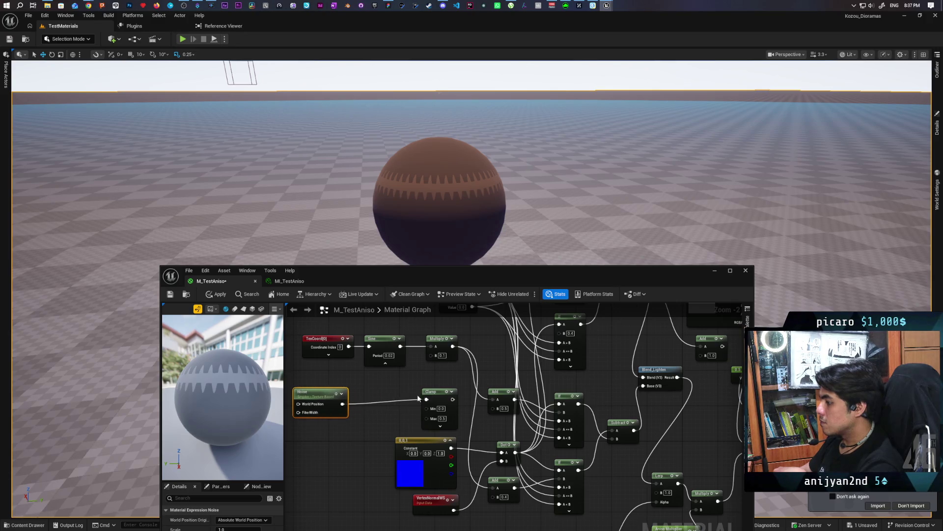
mouse_move(438, 393)
left_mouse_down()
mouse_move(381, 403)
mouse_move(360, 429)
mouse_move(368, 434)
left_mouse_up()
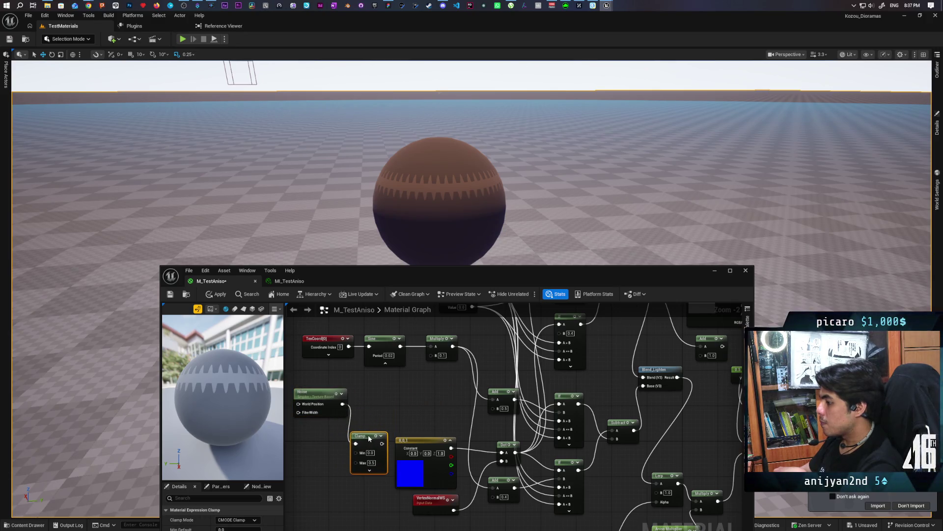
left_click(372, 458)
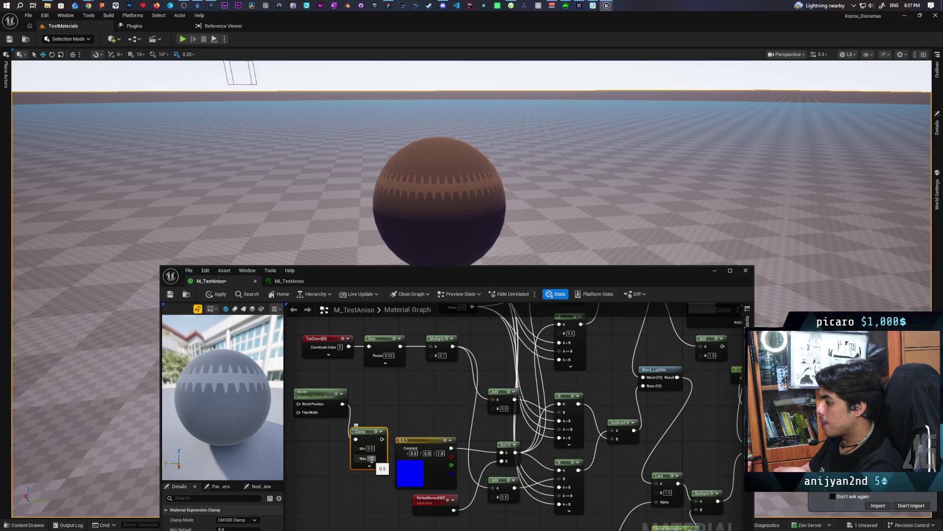
key("Return")
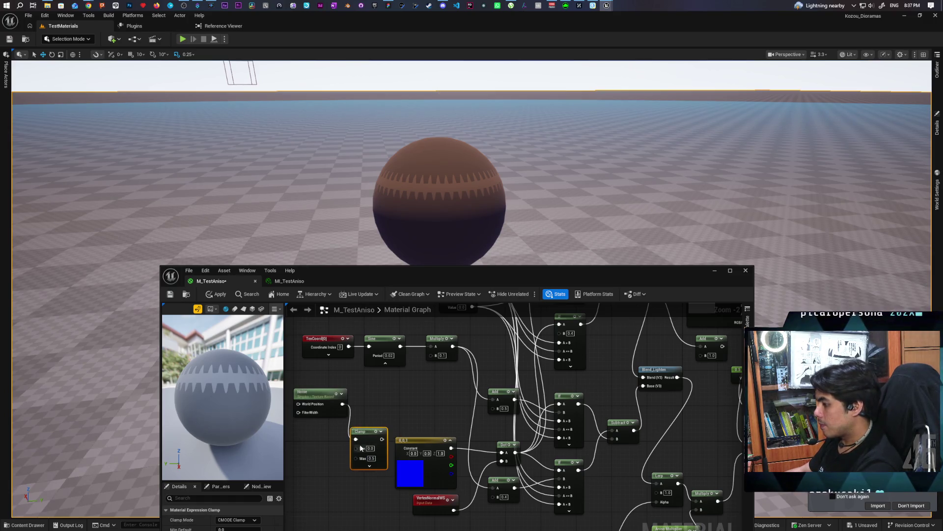
key("Delete")
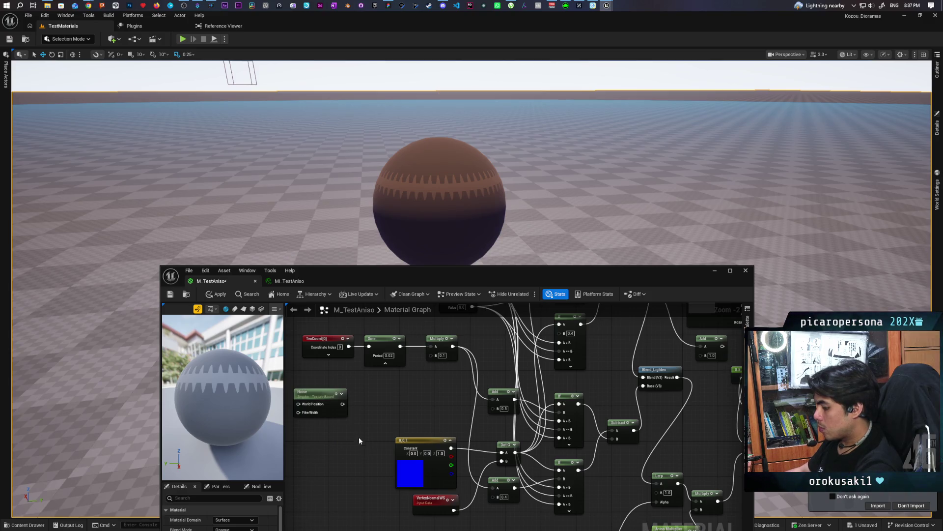
Step: Add two Multiply nodes, each fed from the Noise output
left_click(359, 417)
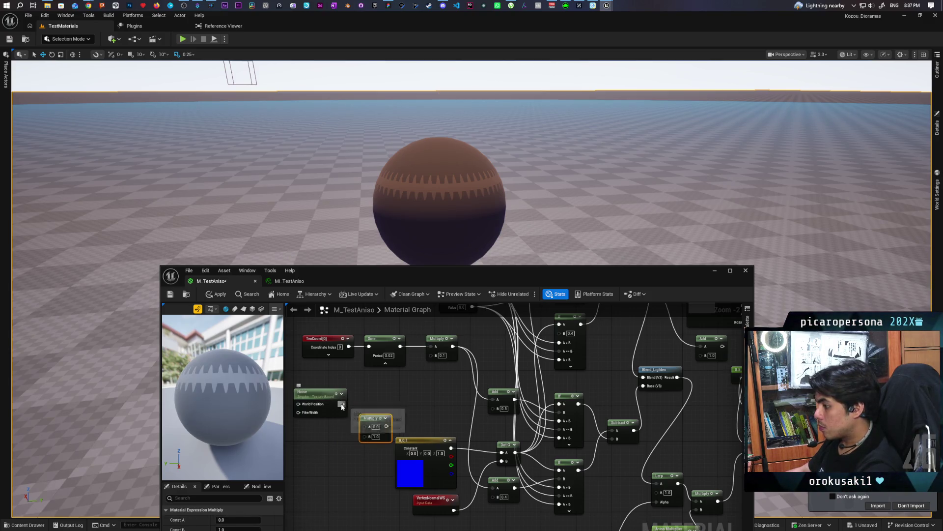
left_click_drag(348, 425, 369, 429)
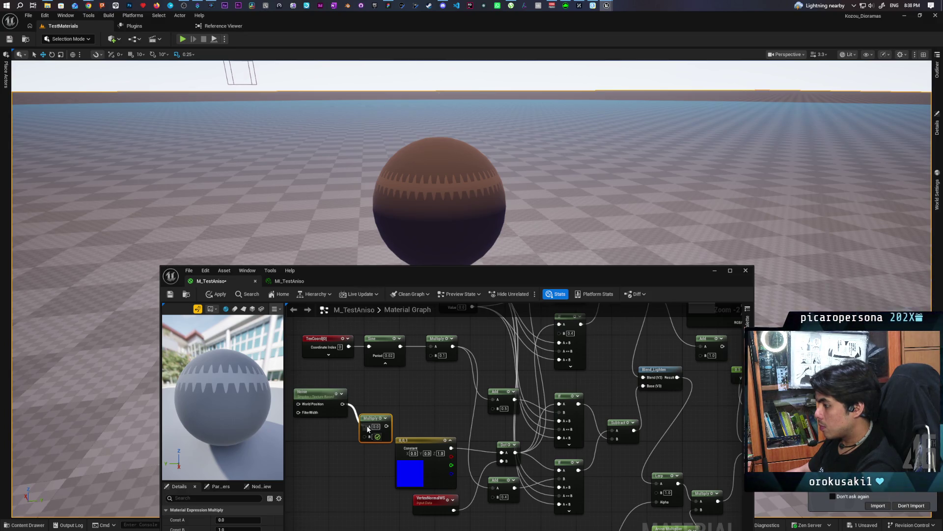
left_click_drag(373, 419, 430, 397)
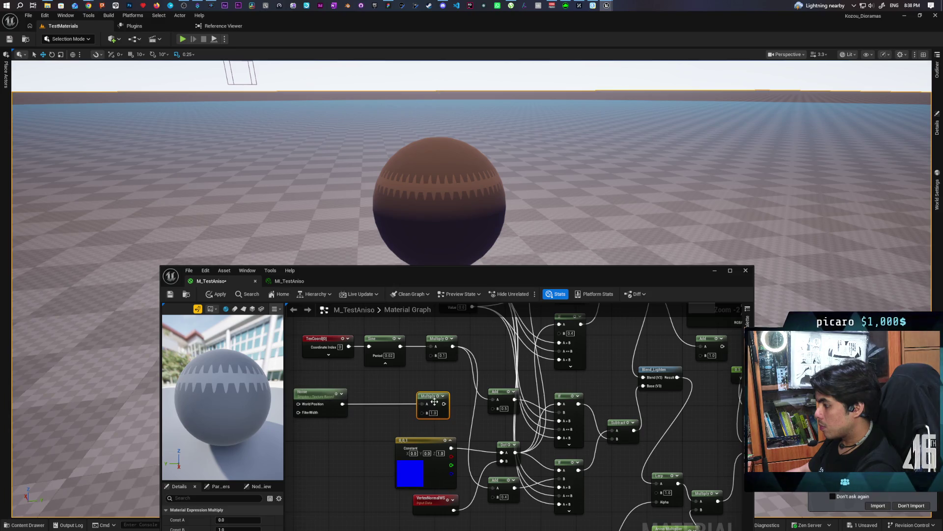
left_click(358, 446)
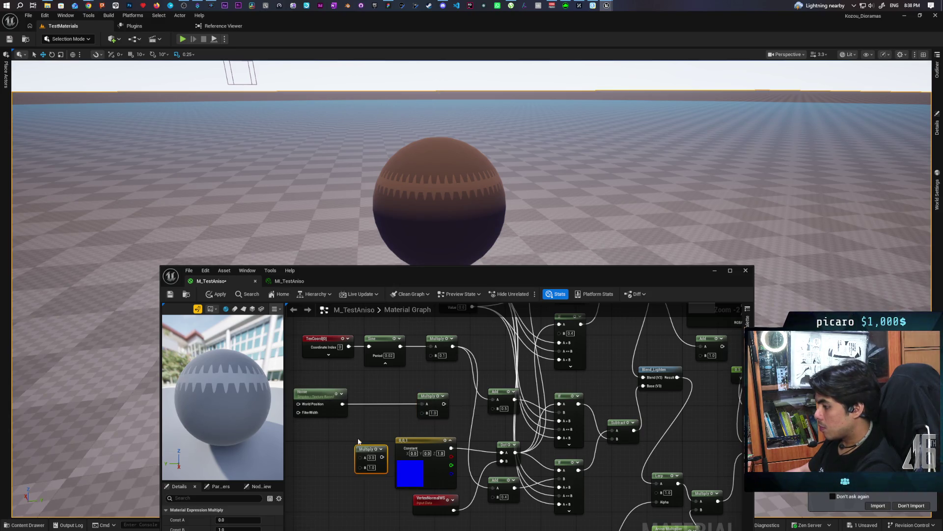
left_click_drag(342, 404, 364, 460)
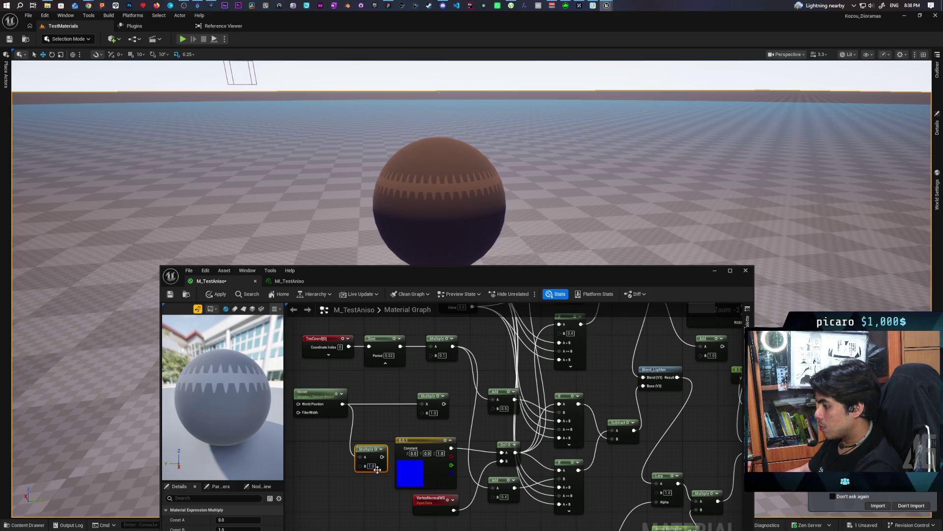
Step: Set the upper Multiply's B to 0.5 and the lower Multiply's B to 0.4
left_click(435, 413)
type("0.5")
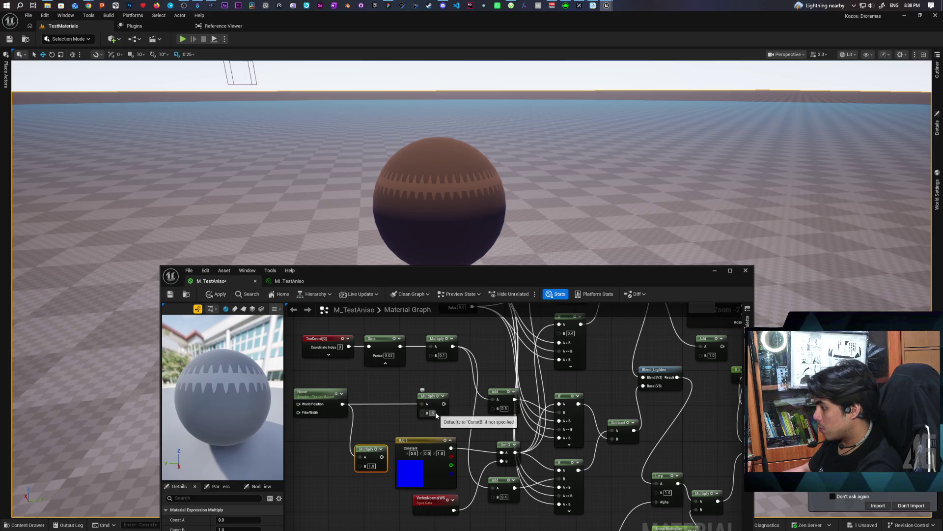
left_click(385, 415)
left_click(372, 465)
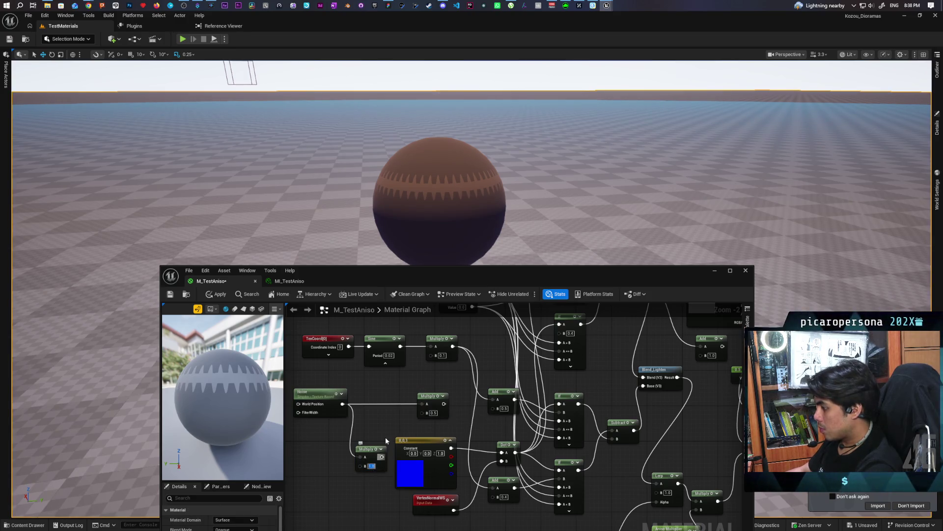
type("0.4")
key("Return")
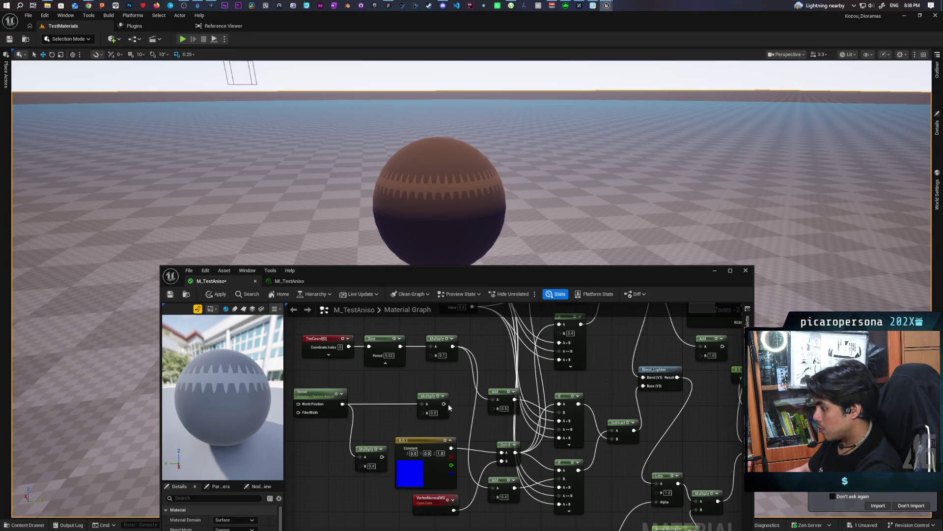
Step: Wire each Multiply into its Add node's B input and apply the material
left_click_drag(442, 403, 496, 408)
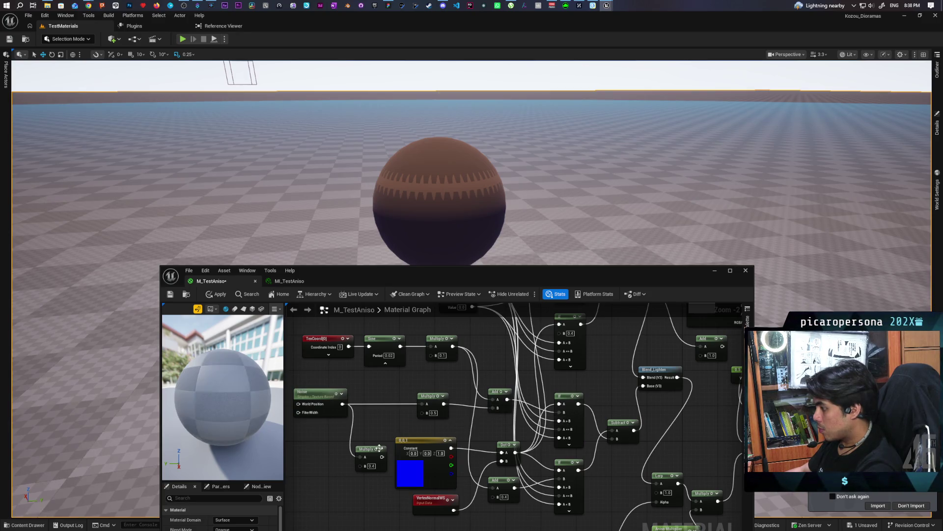
left_click_drag(381, 457, 492, 496)
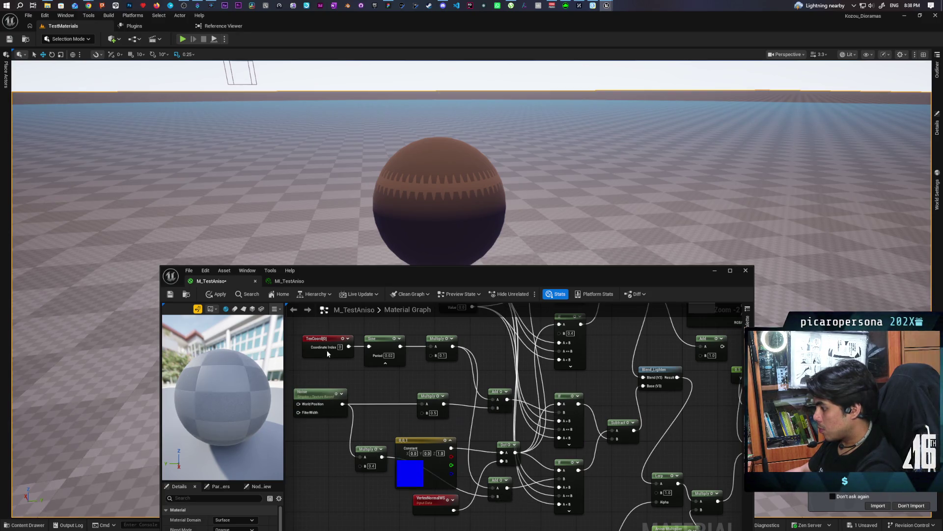
left_click(215, 293)
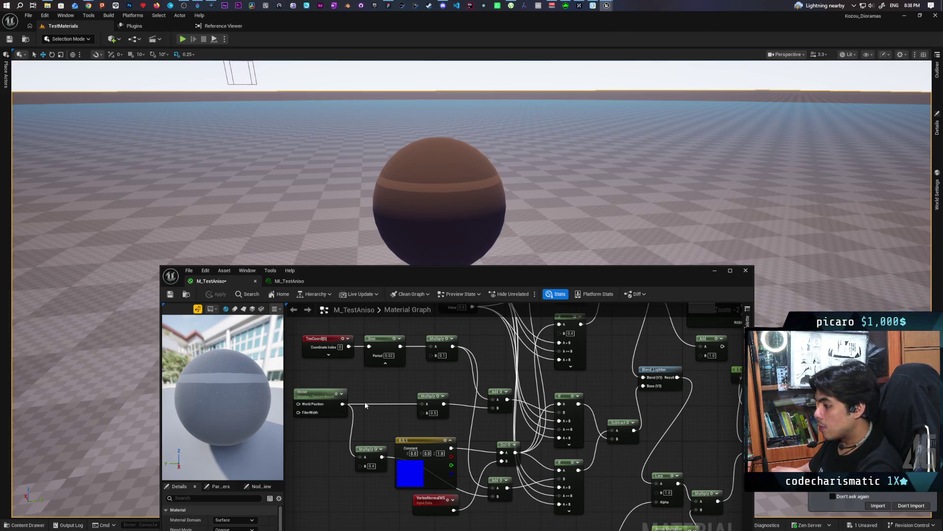
mouse_move(365, 402)
left_mouse_down()
mouse_move(452, 390)
mouse_move(383, 390)
mouse_move(422, 386)
left_mouse_up()
Step: Insert a Normalize node after Noise, feeding the lower Multiply's A input
type("nor")
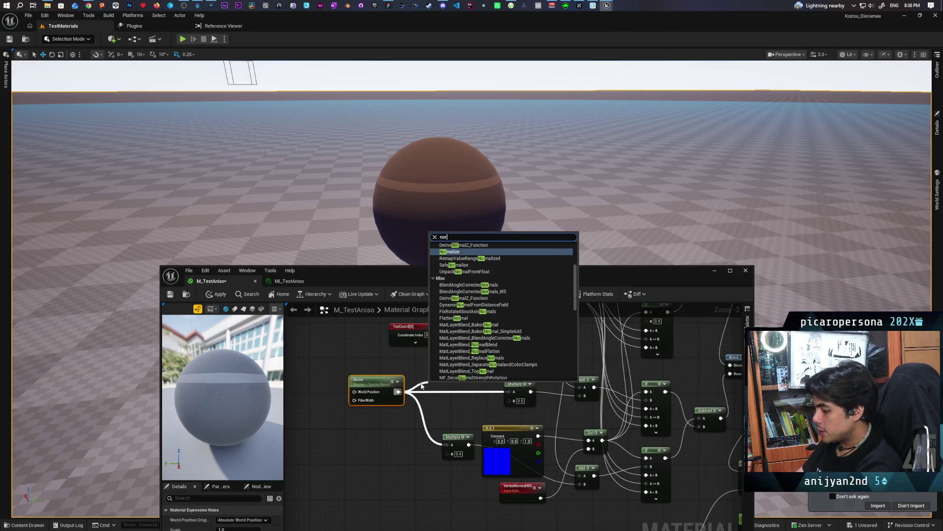
type("maliz")
key("Return")
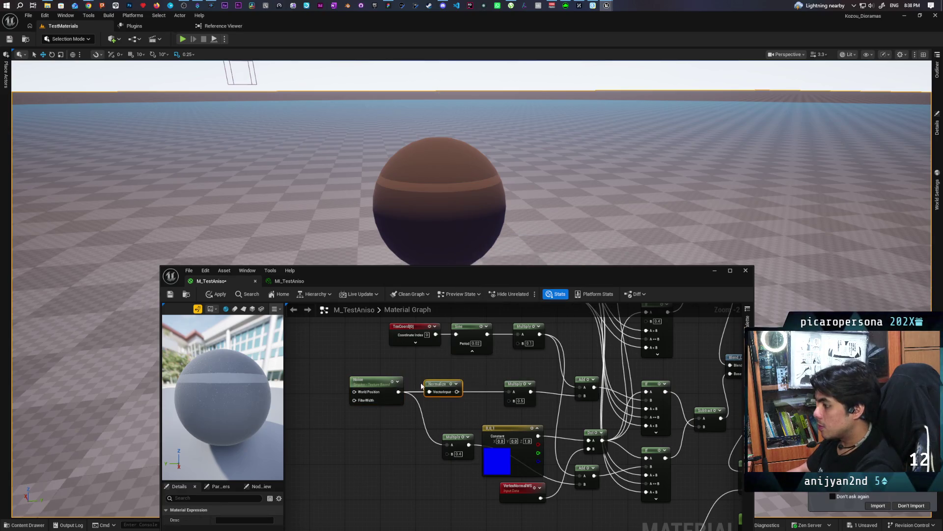
mouse_move(438, 383)
left_mouse_down()
mouse_move(433, 365)
mouse_move(488, 399)
mouse_move(509, 392)
left_mouse_up()
key("ctrl+z")
left_click_drag(453, 374, 451, 445)
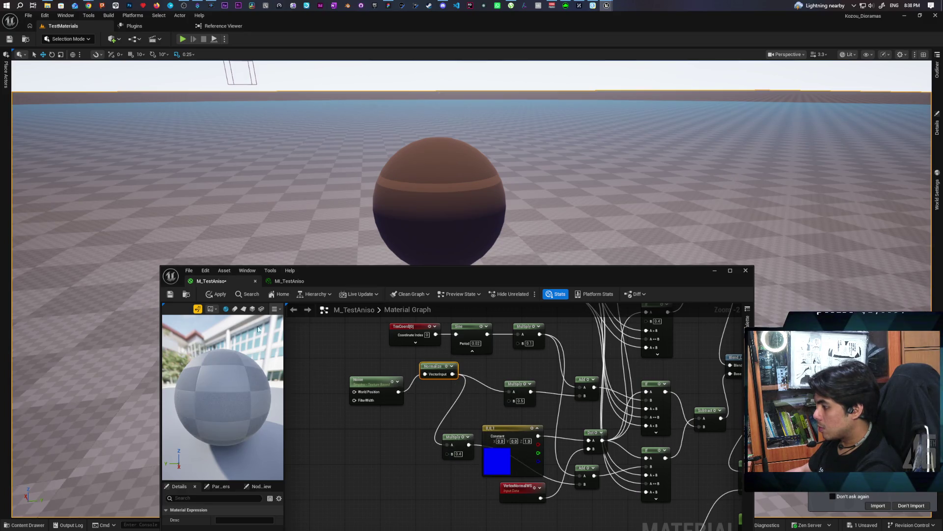
Step: Apply the Normalize change and preview the Noise node on its own
left_click(217, 294)
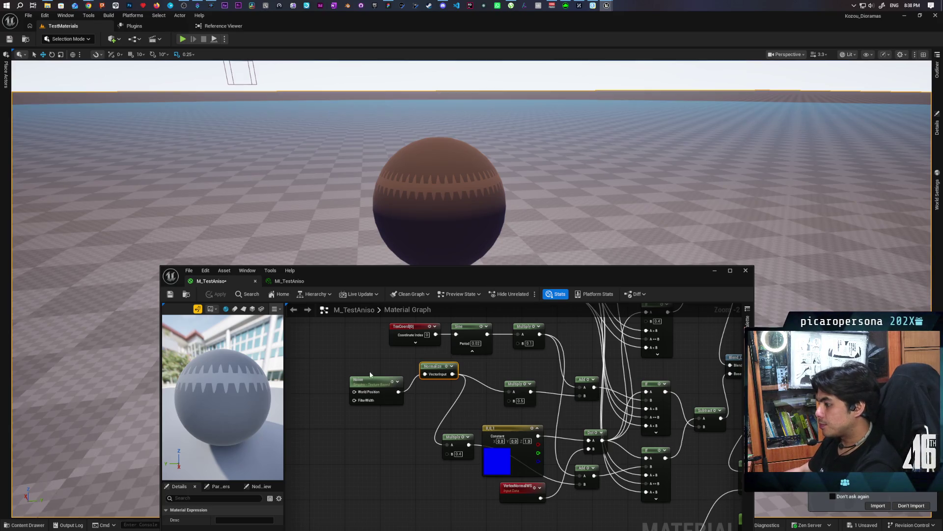
right_click(370, 379)
left_click(407, 417)
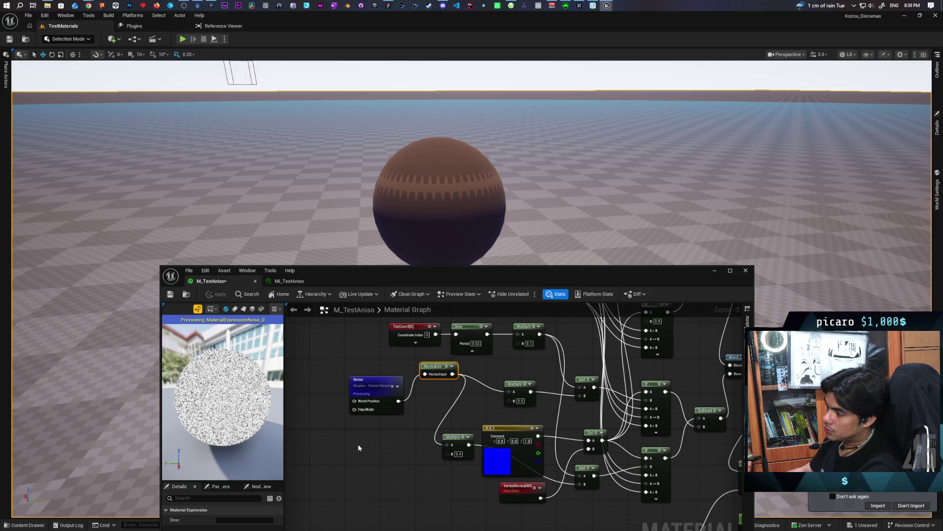
Step: Add a GeneratedBand node to the left side of the graph
left_click_drag(361, 445, 401, 421)
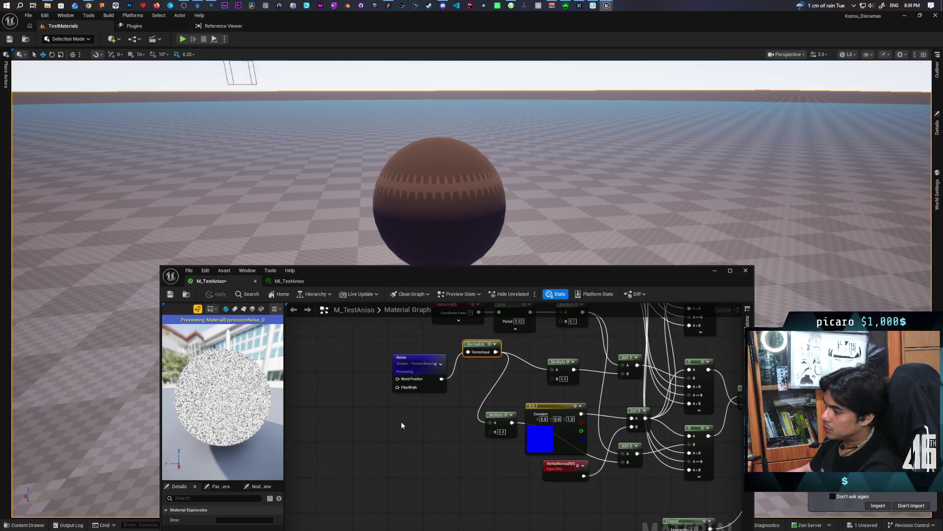
right_click(401, 421)
type("band")
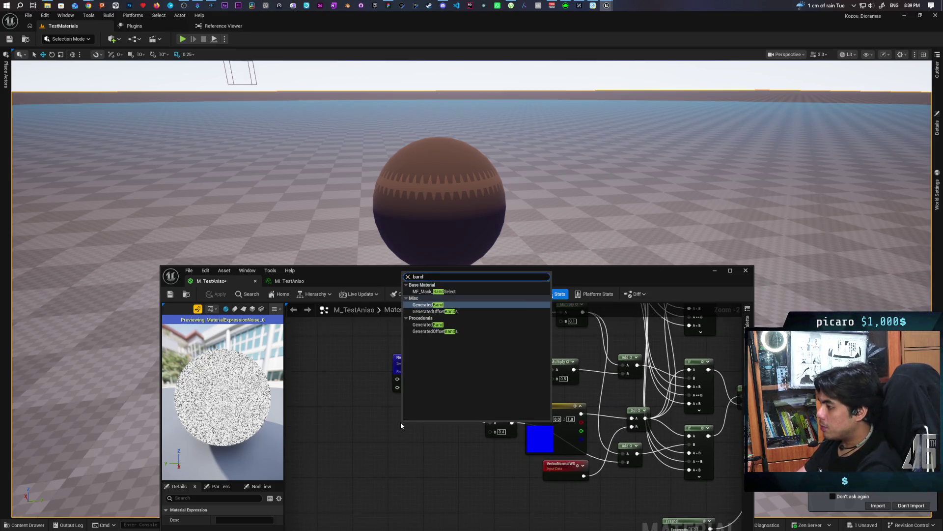
key("Return")
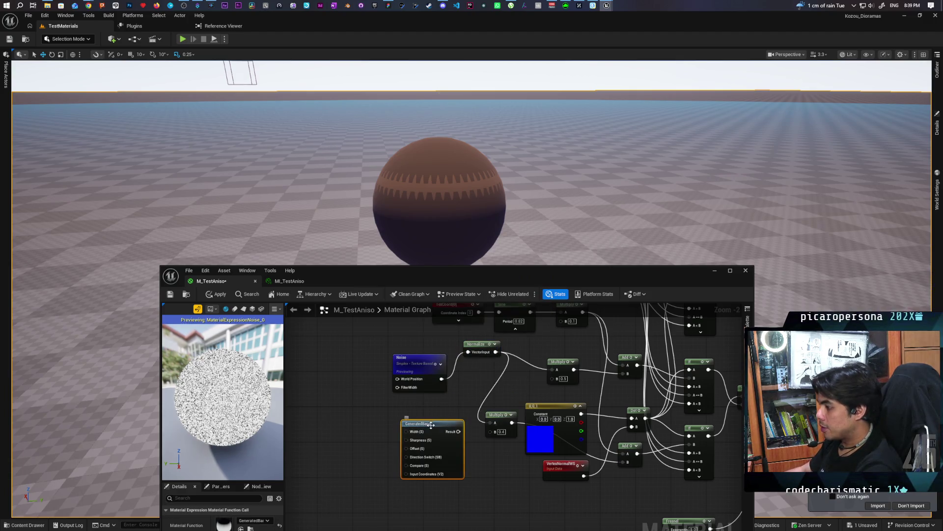
left_click_drag(434, 420, 361, 420)
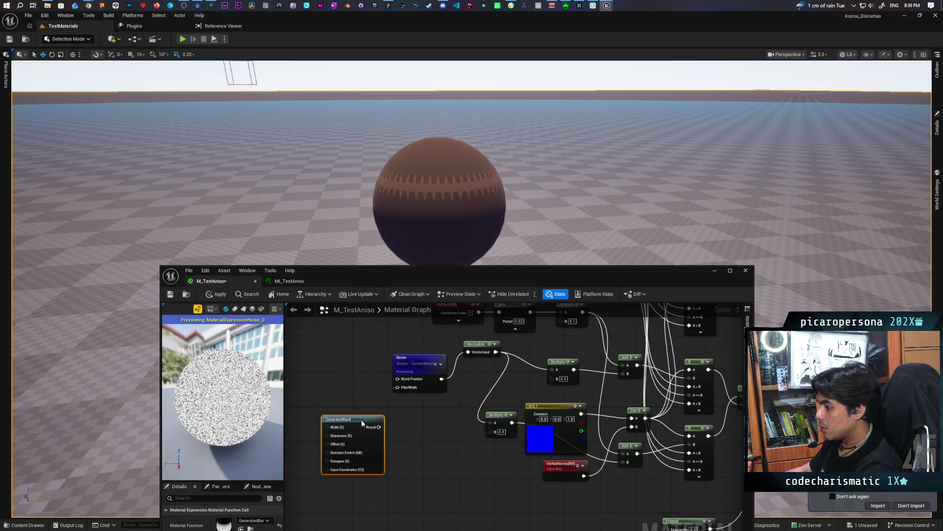
Step: Feed GeneratedBand's Result into a new Multiply's A and preview that Multiply
left_click(406, 425)
left_click_drag(379, 426, 417, 428)
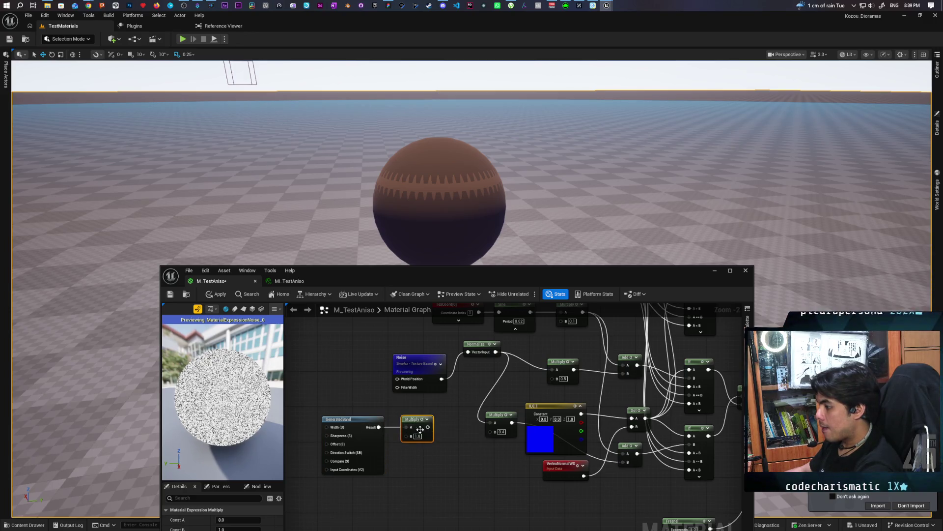
key("space")
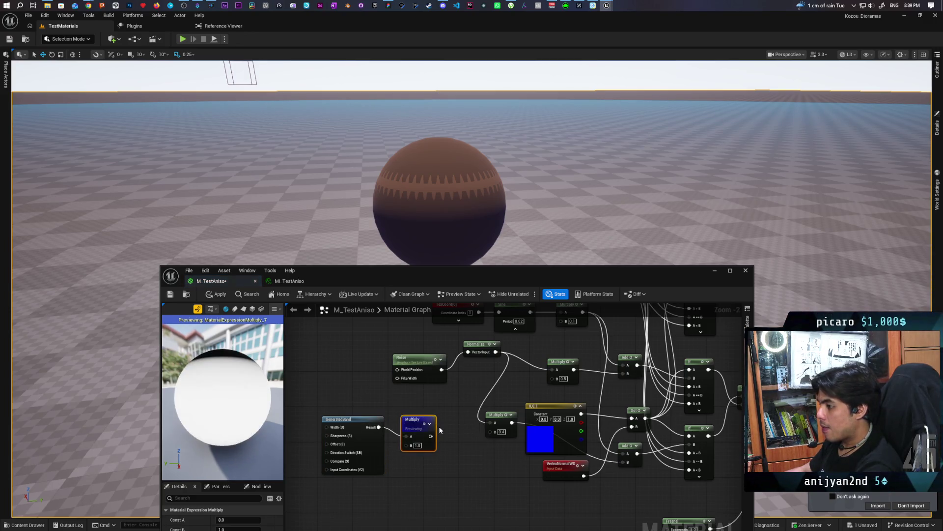
left_click_drag(357, 490, 414, 459)
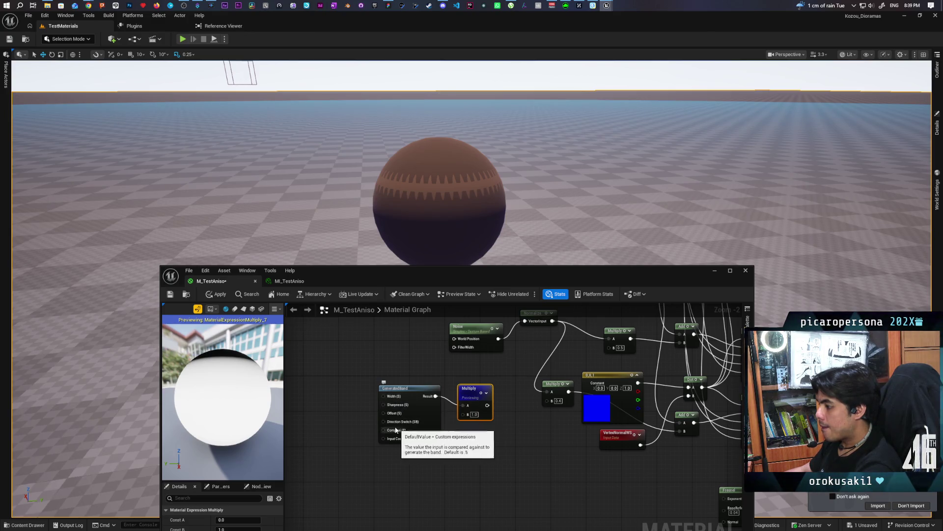
Step: Drive GeneratedBand's Width with a Constant of 0.25 and preview on a cylinder
left_click(347, 405)
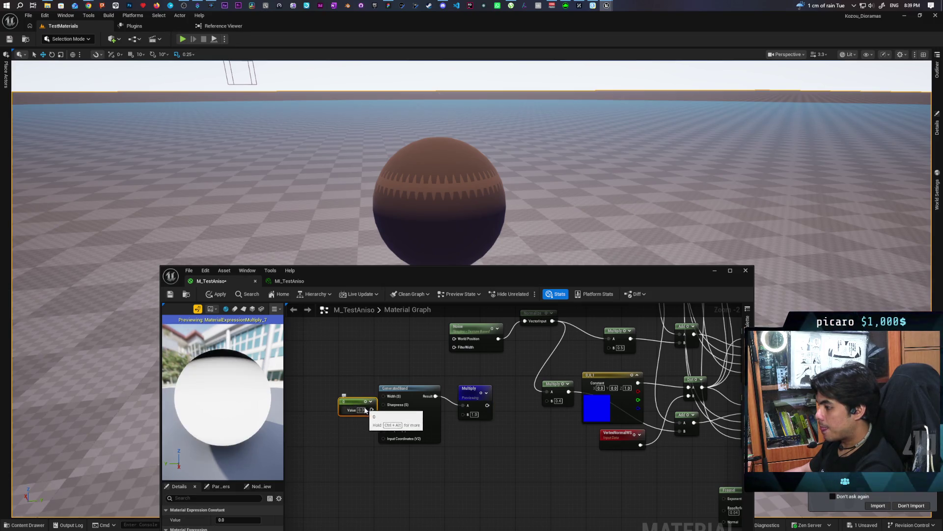
mouse_move(372, 412)
left_mouse_down()
mouse_move(384, 396)
mouse_move(349, 397)
left_mouse_up()
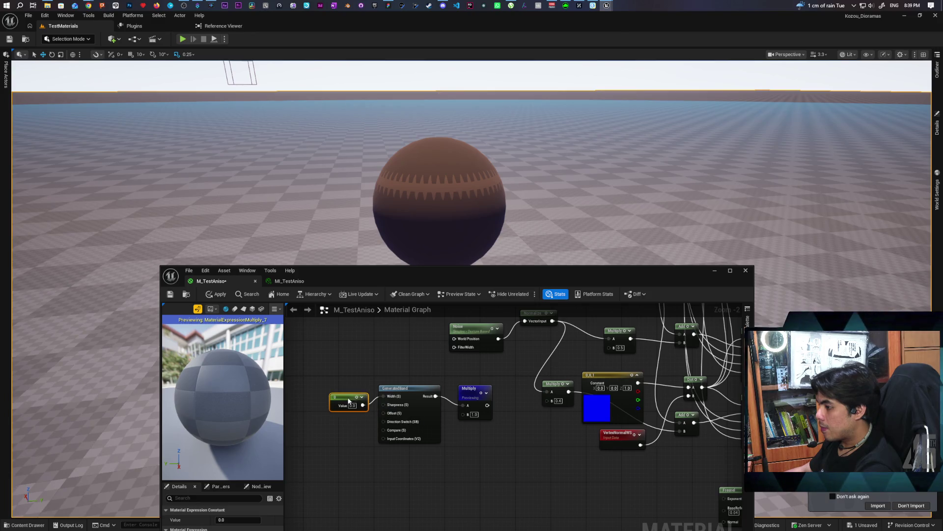
left_click(352, 405)
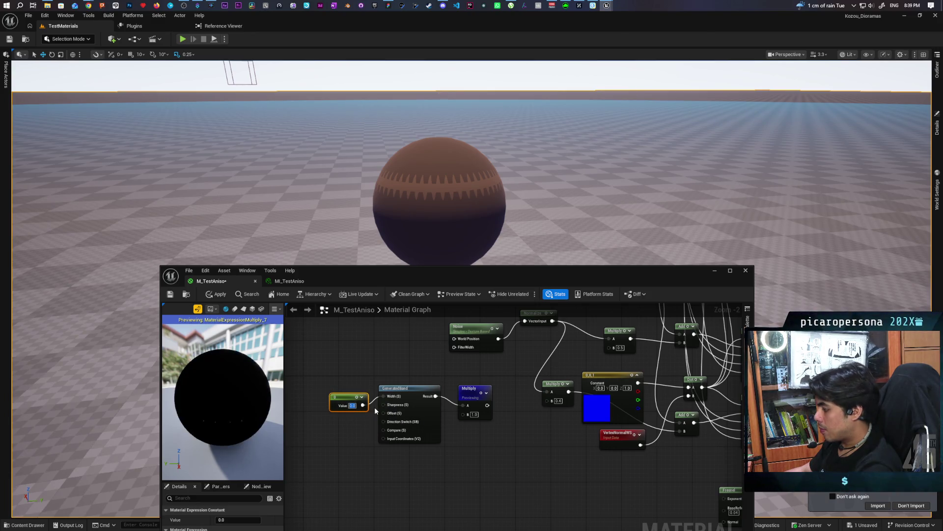
type("1")
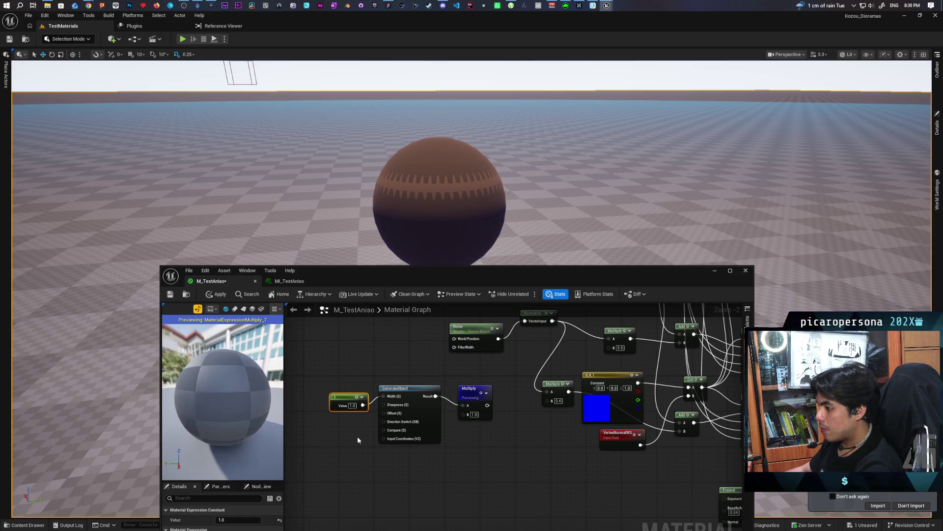
left_click(358, 435)
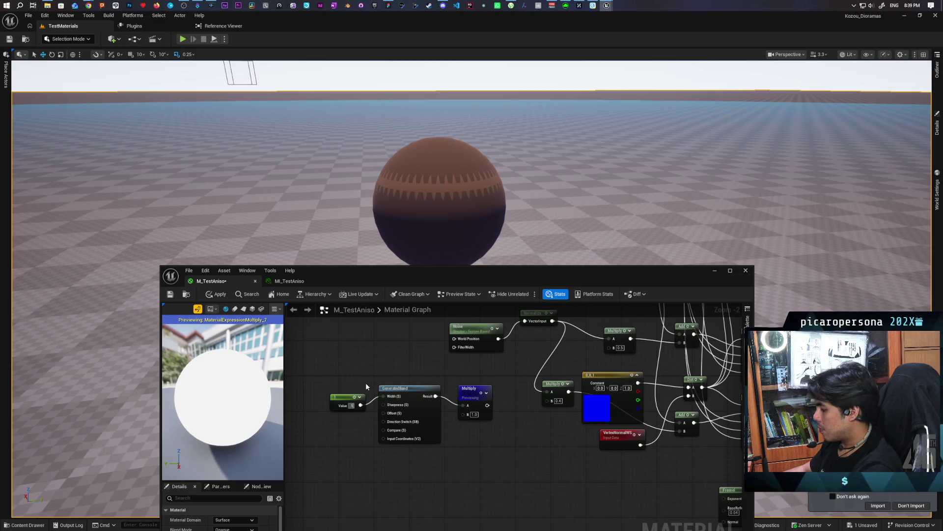
left_click(367, 367)
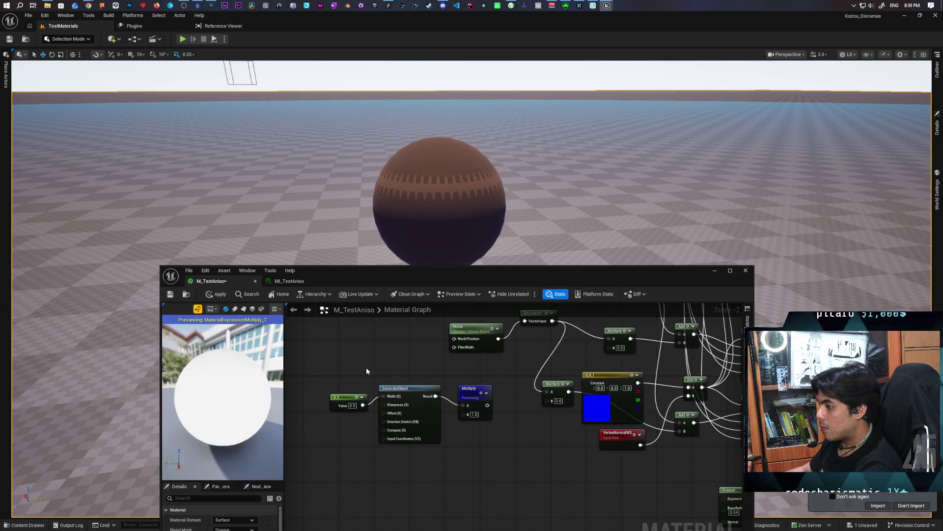
mouse_move(393, 399)
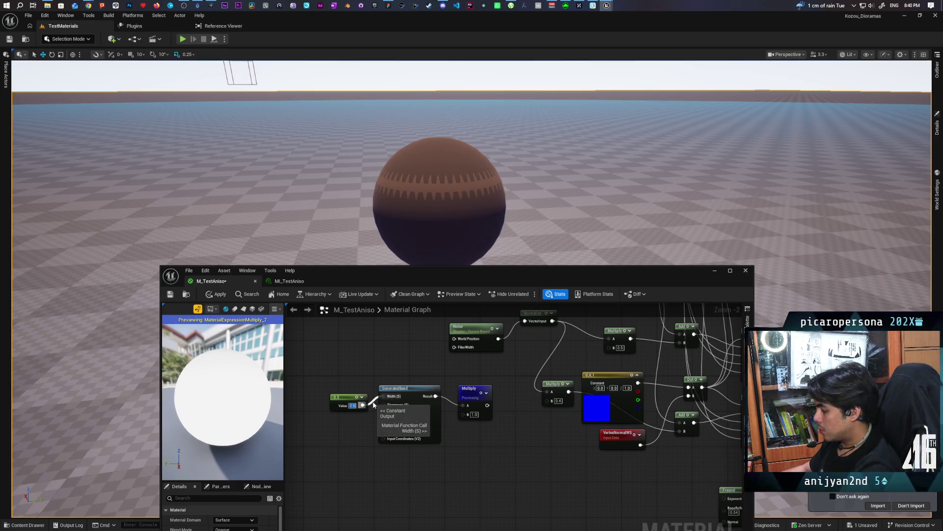
type("0.25")
key("Return")
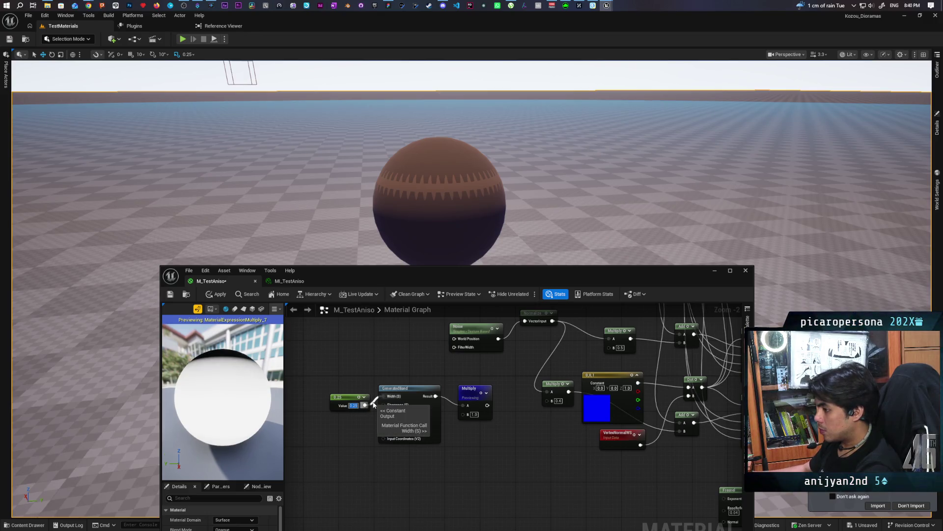
scroll(251, 381, "down", 3)
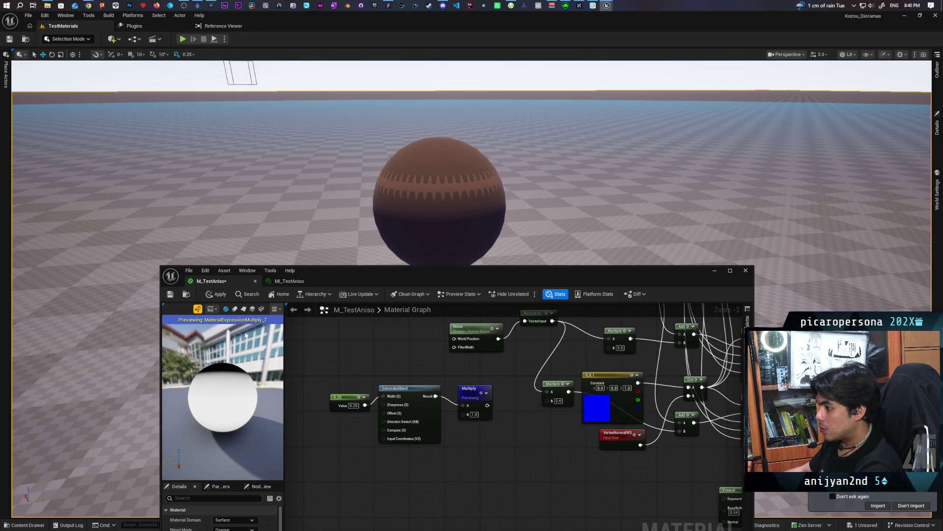
left_click(244, 309)
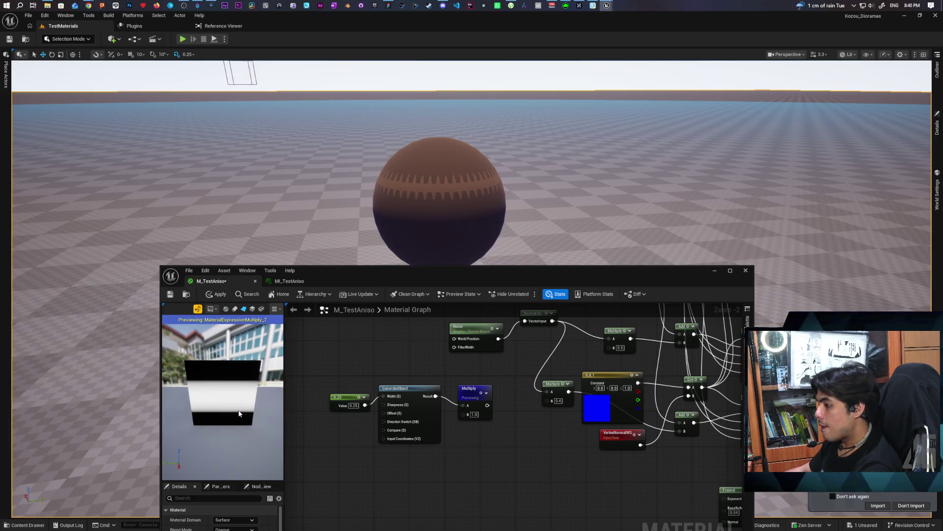
Step: Add a Static Bool set to True into GeneratedBand's Direction Switch
right_click(337, 432)
type("bool")
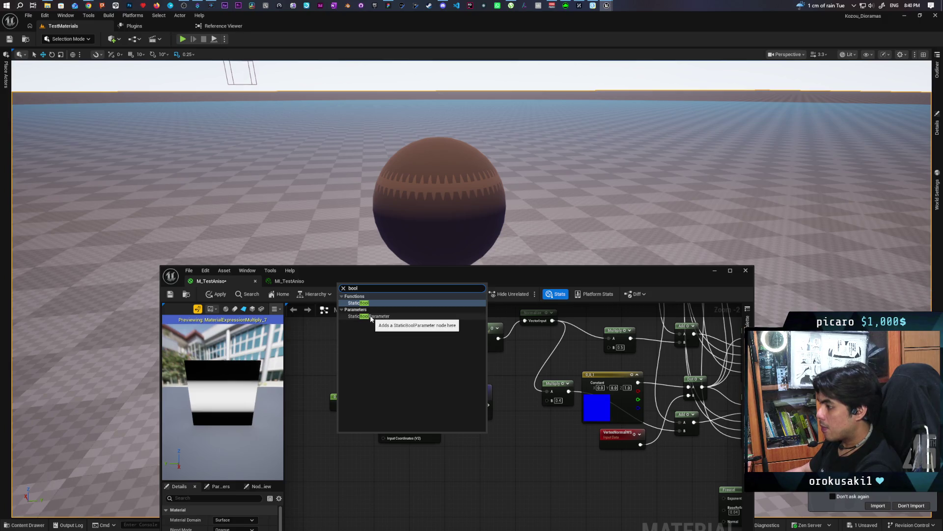
left_click(358, 302)
left_click_drag(366, 448, 383, 421)
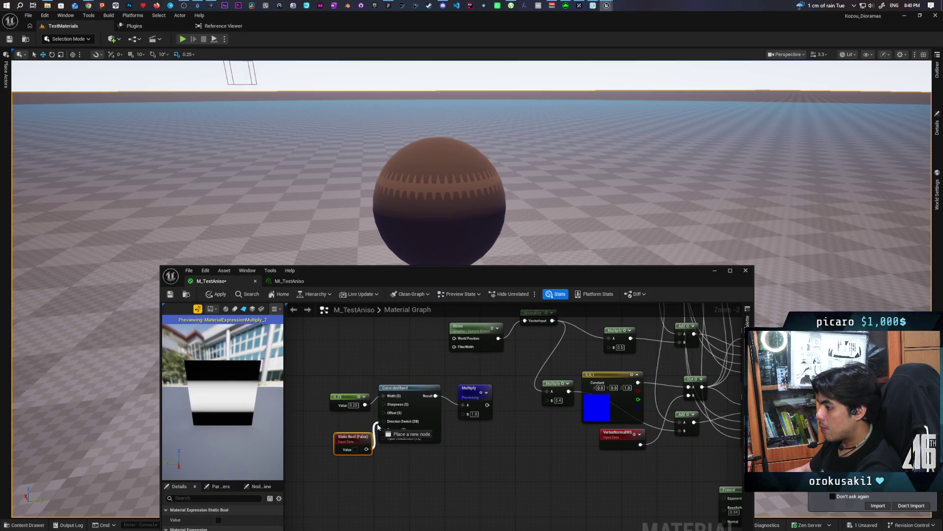
left_click(355, 449)
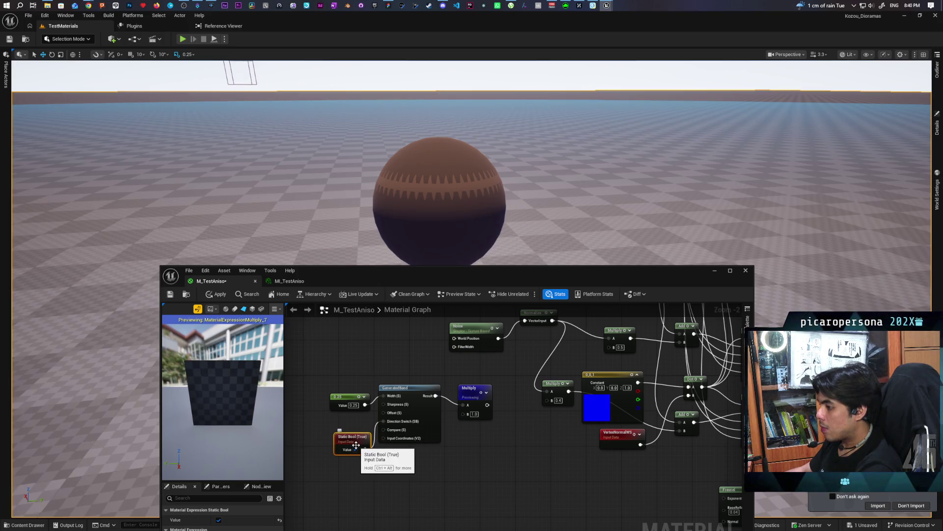
left_click_drag(354, 440, 337, 428)
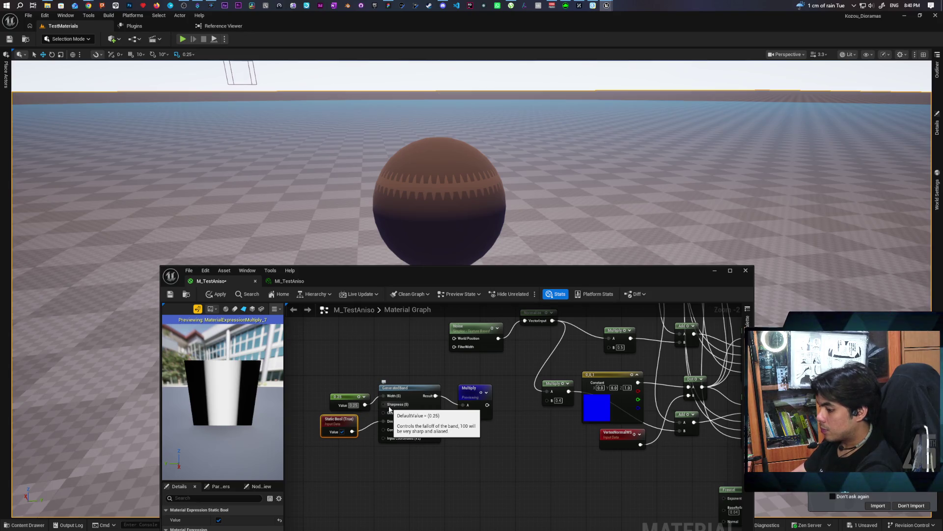
type("0.1")
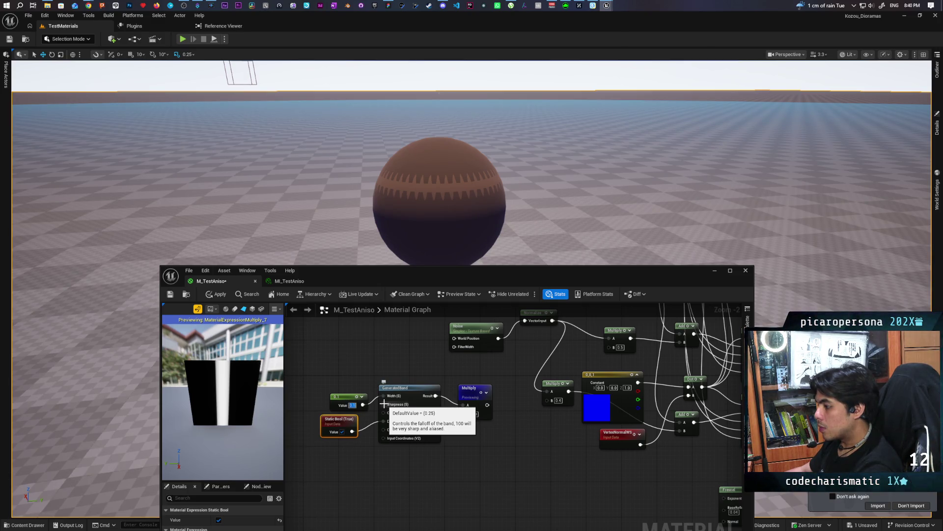
Step: Move the Static Bool lower and set the band width constant to 100
left_click_drag(349, 420, 350, 446)
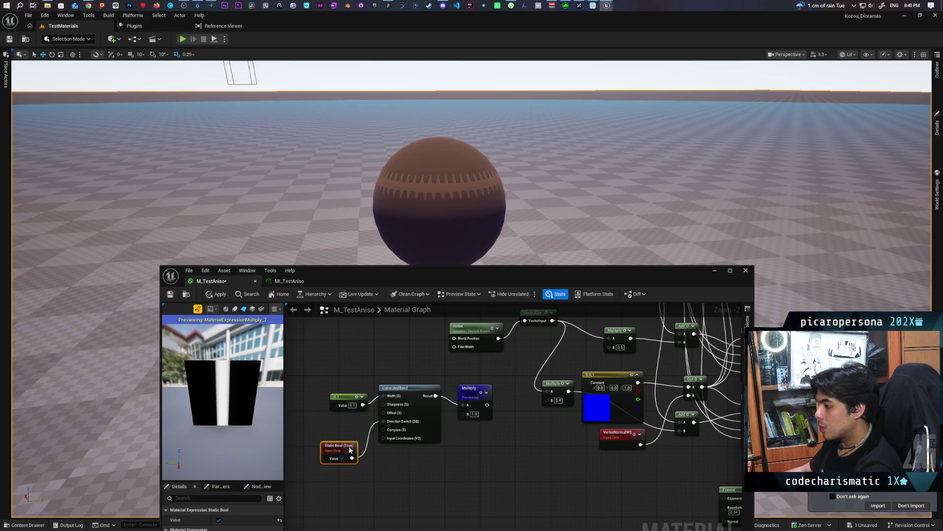
left_click(351, 406)
type("100")
key("Return")
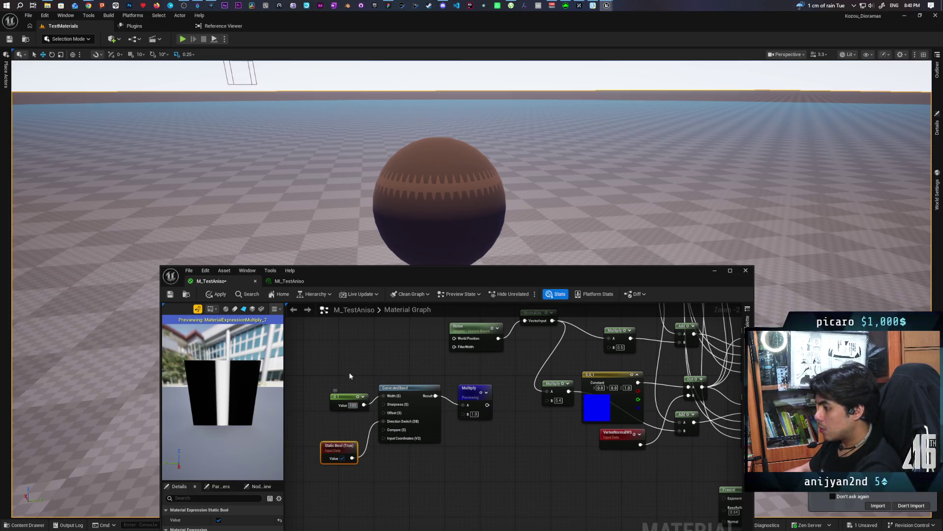
left_click(350, 376)
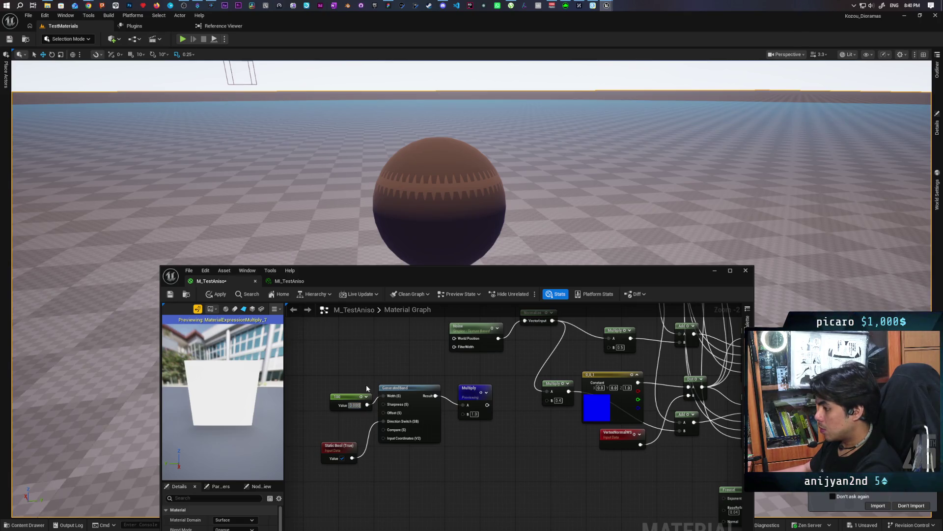
Step: Switch the preview to a sphere and set the band width constant to 0.25
key("Return")
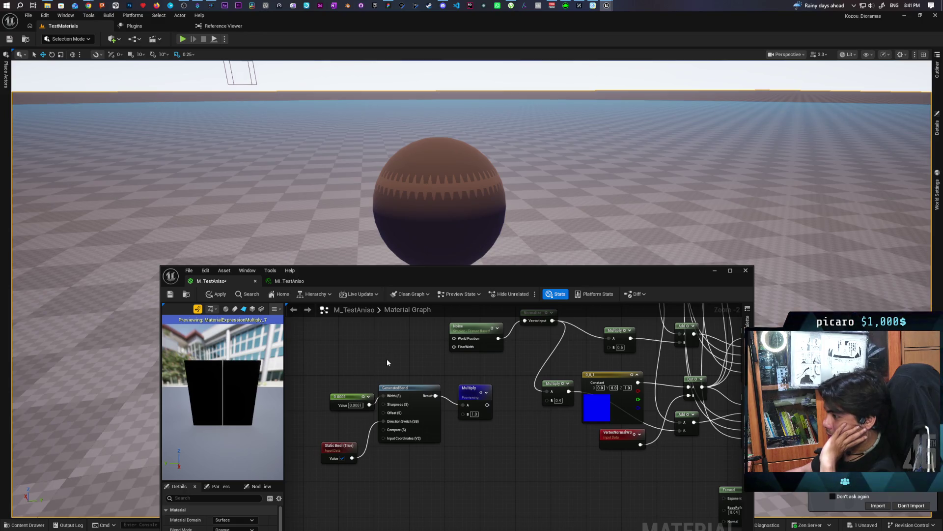
mouse_move(387, 362)
left_mouse_down()
mouse_move(326, 403)
mouse_move(321, 417)
mouse_move(330, 416)
left_mouse_up()
left_click(226, 308)
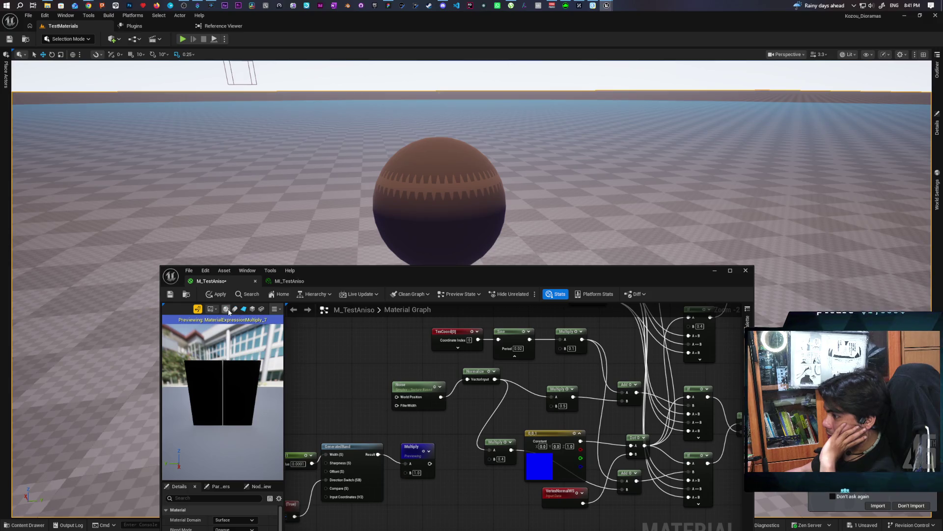
left_click_drag(304, 463, 402, 422)
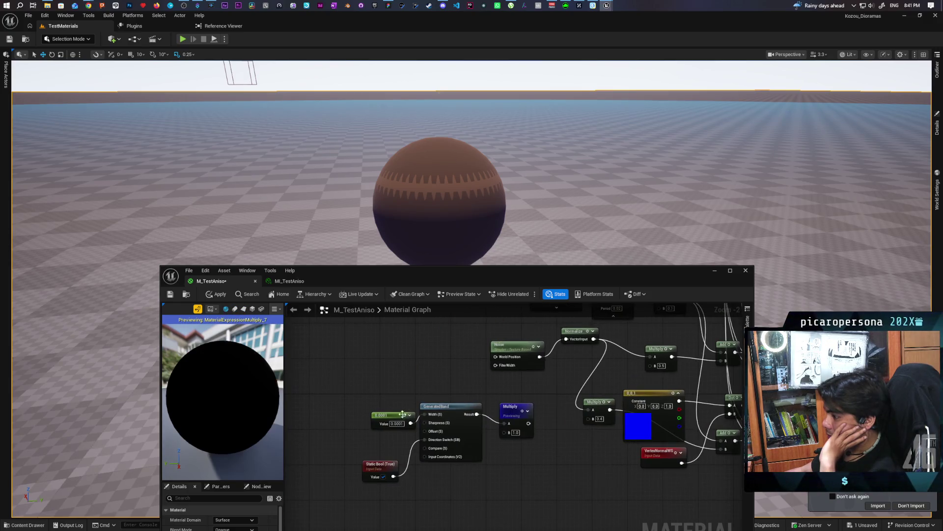
left_click(397, 423)
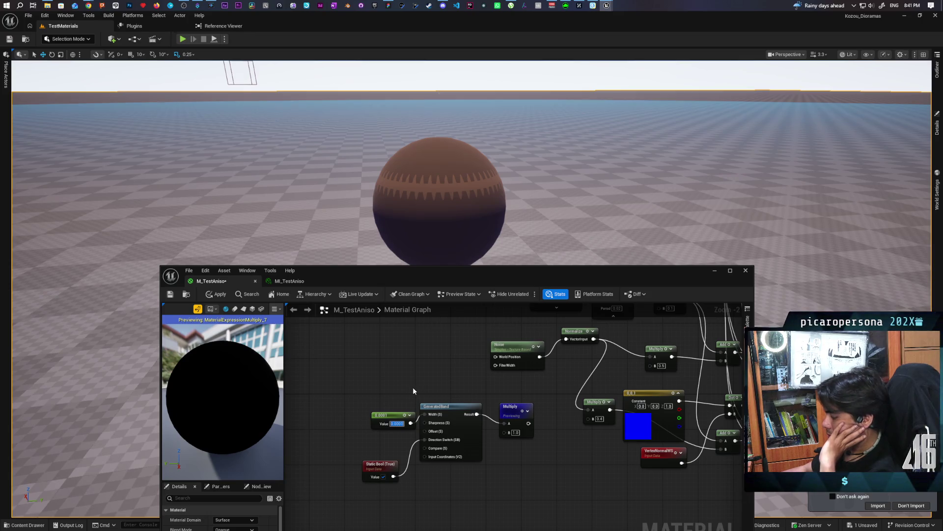
type(".25")
key("Return")
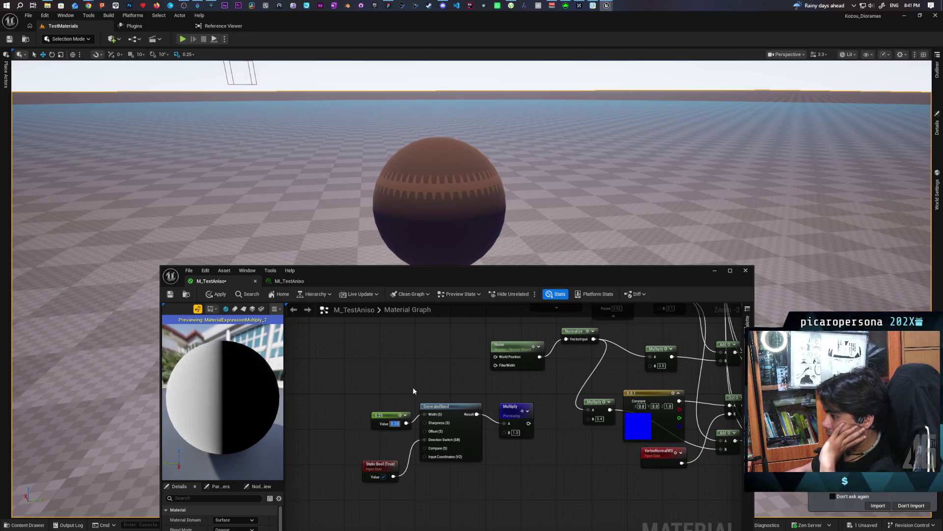
mouse_move(222, 358)
left_mouse_down()
mouse_move(251, 360)
mouse_move(229, 362)
left_mouse_up()
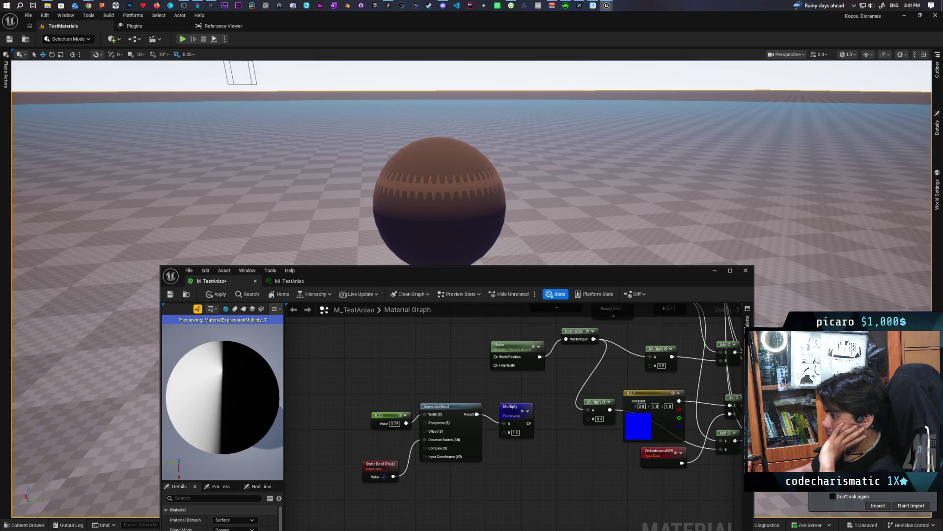
Step: Set the Static Bool to False and change the width constant to 0.1, then 0.01
left_click(384, 477)
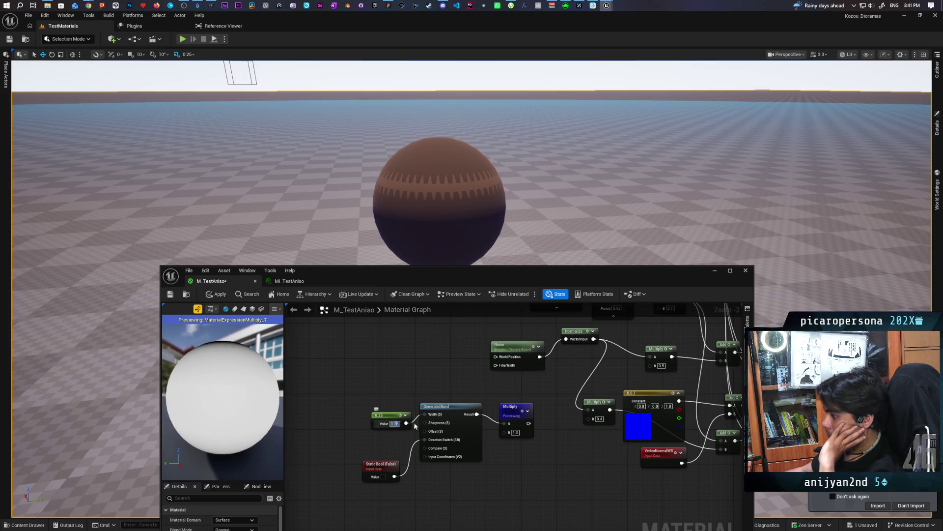
left_click(394, 424)
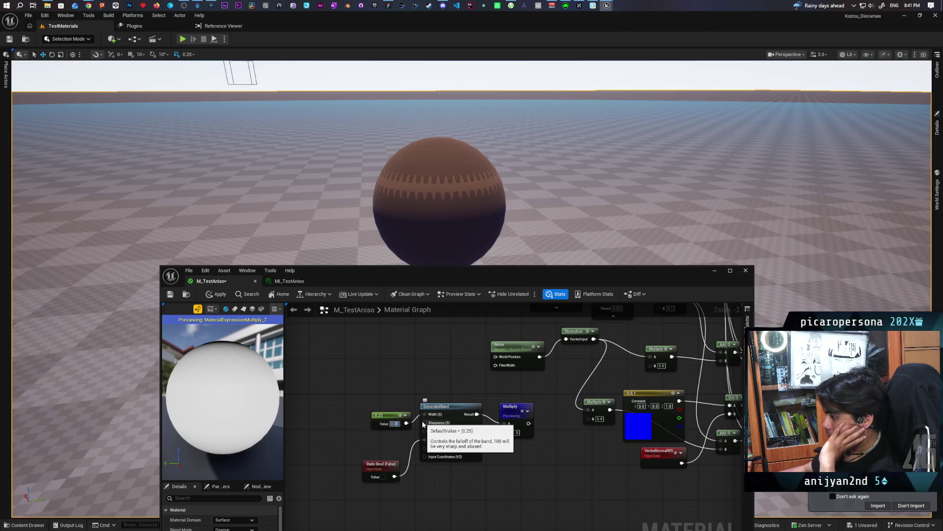
type("0.1")
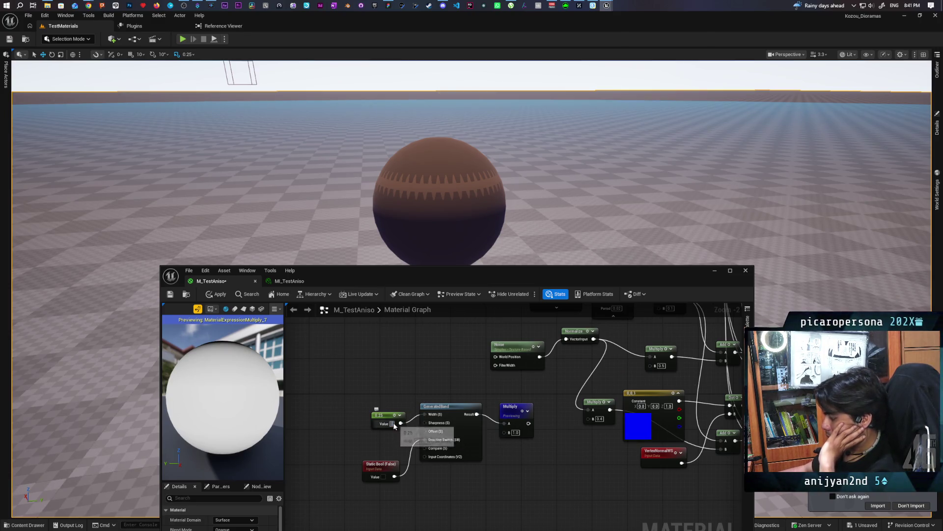
key("Return")
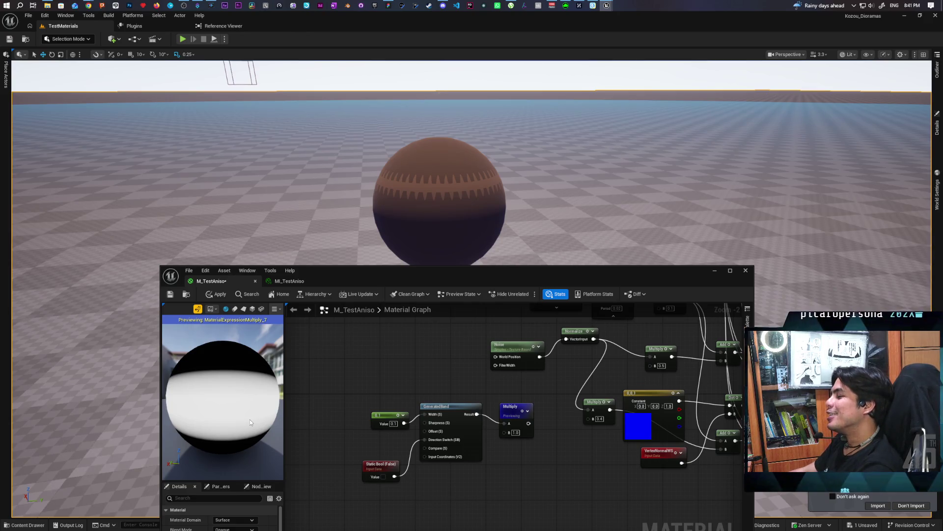
left_click(398, 423)
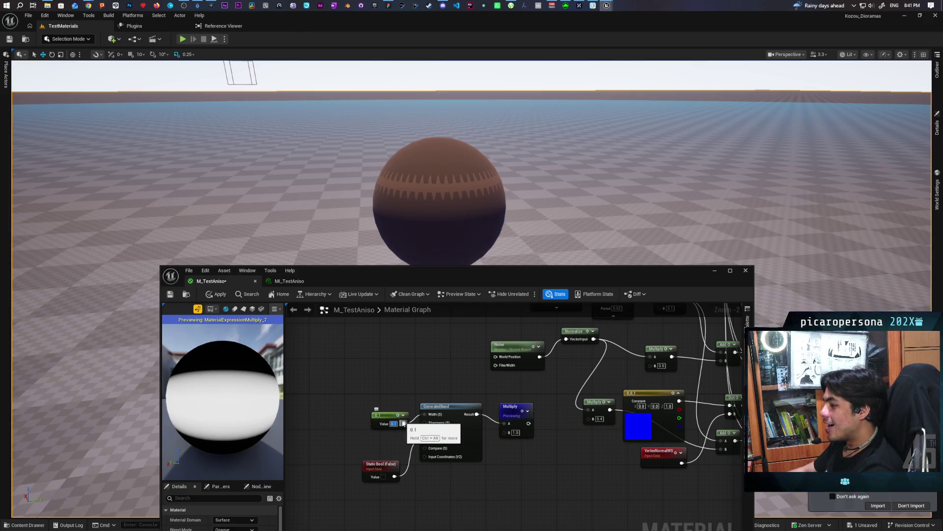
type("0.01")
key("Return")
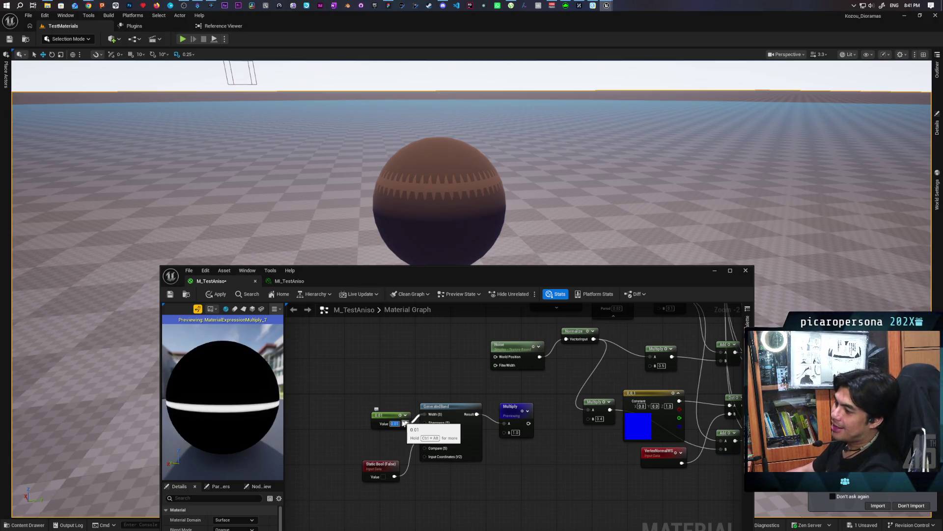
scroll(439, 370, "down", 2)
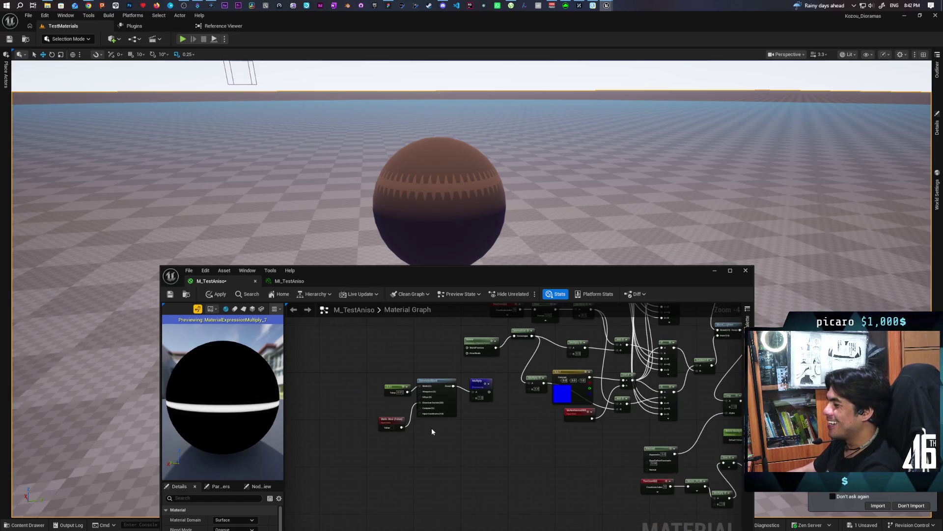
Step: Apply the material and move the four GeneratedBand nodes down and right
left_click(211, 295)
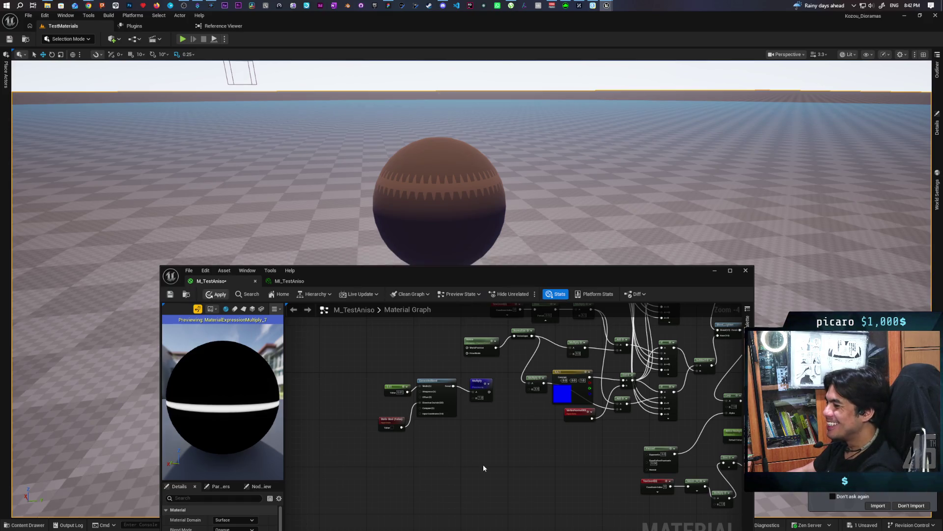
mouse_move(492, 440)
left_mouse_down()
mouse_move(402, 510)
mouse_move(423, 493)
left_mouse_up()
mouse_move(337, 428)
left_mouse_down()
mouse_move(413, 484)
mouse_move(439, 484)
left_mouse_up()
left_click_drag(426, 439, 467, 486)
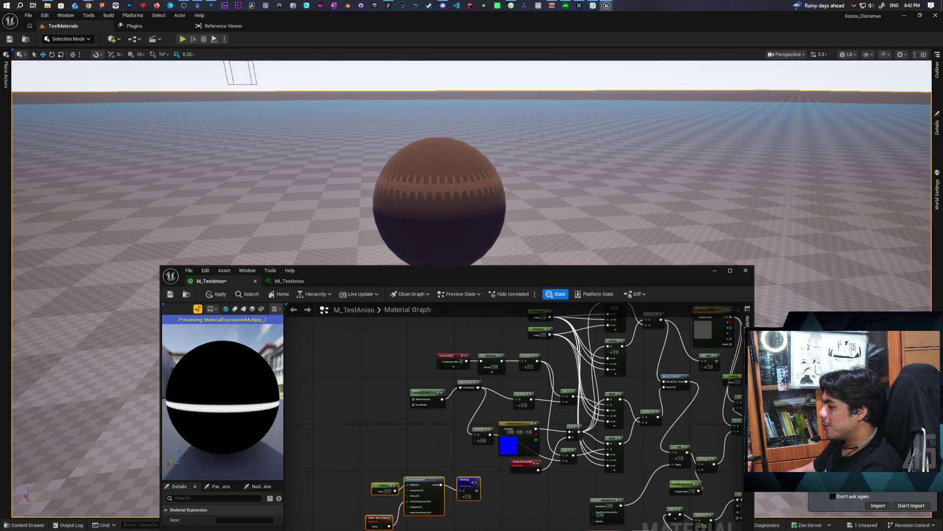
scroll(410, 438, "down", 4)
left_click(410, 437)
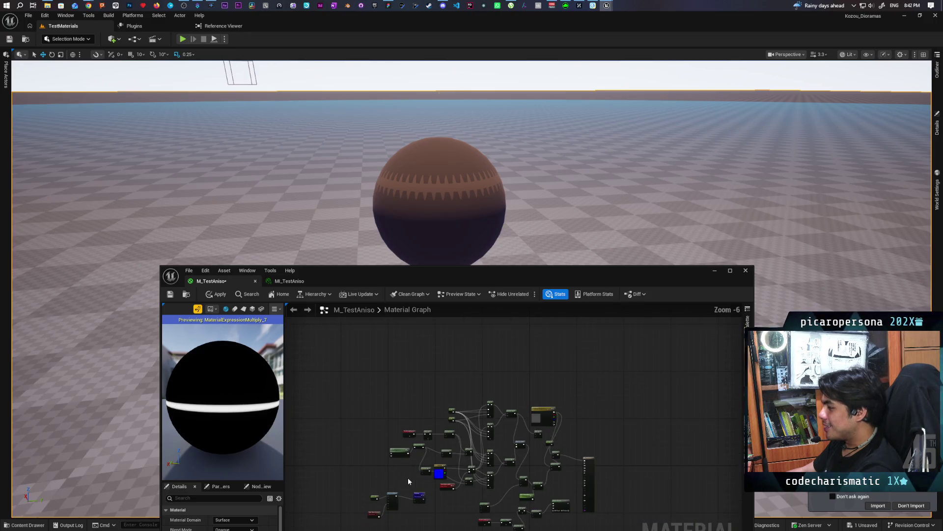
Step: Move the main material node group up and to the left
left_click_drag(407, 479, 400, 441)
scroll(400, 440, "up", 1)
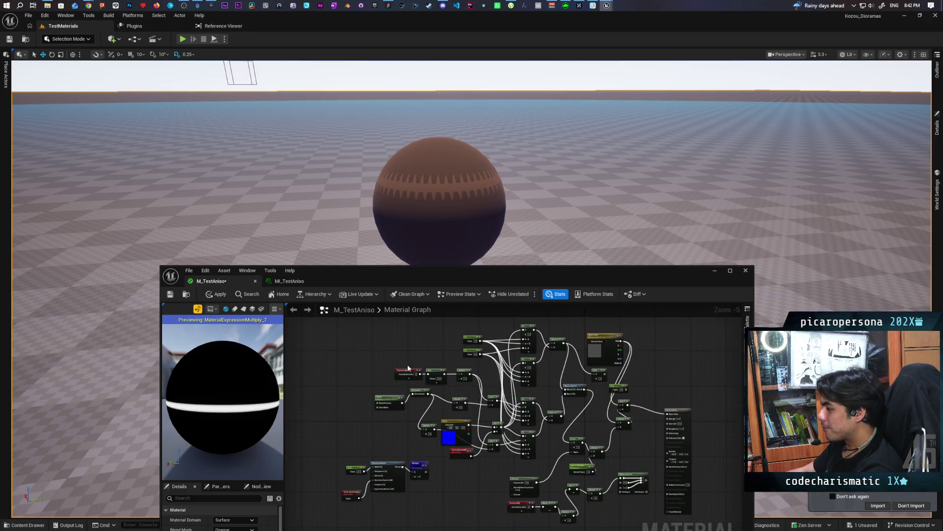
mouse_move(374, 323)
left_mouse_down()
mouse_move(550, 435)
mouse_move(562, 455)
left_mouse_up()
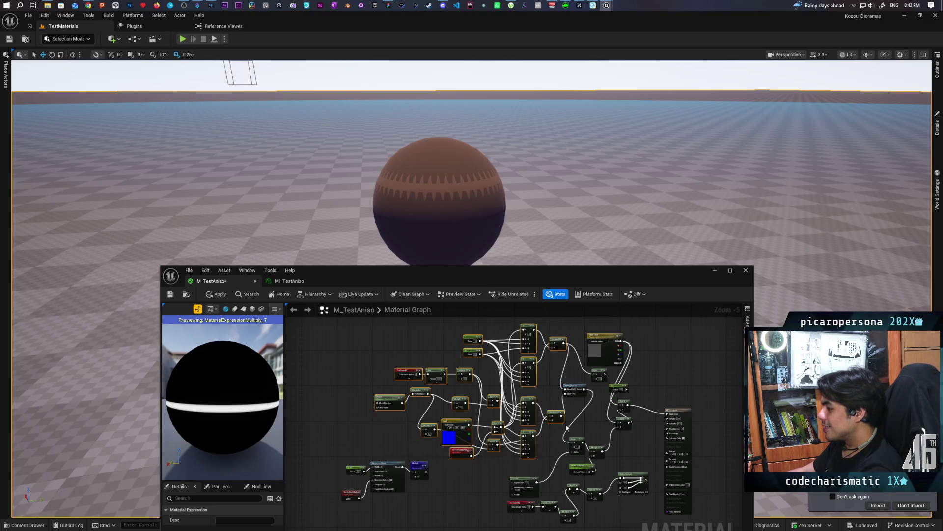
left_click(576, 391)
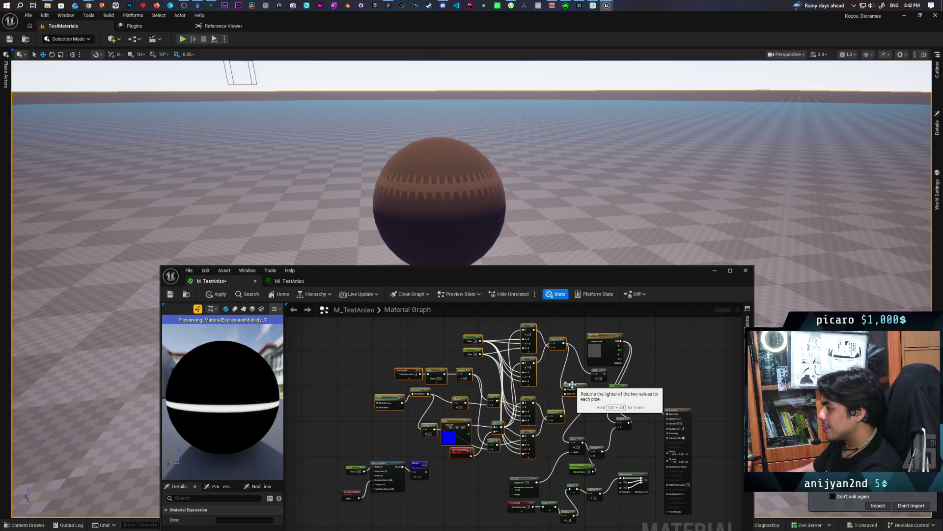
left_click_drag(573, 386, 441, 366)
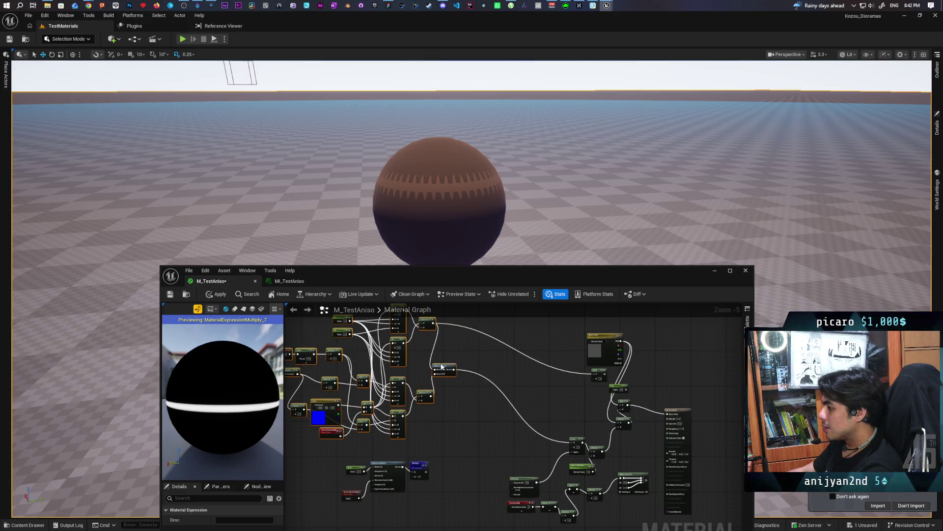
Step: Select the four band nodes and frame them in the graph view
left_click_drag(439, 421, 476, 438)
left_click_drag(377, 460, 476, 492)
scroll(477, 491, "up", 2)
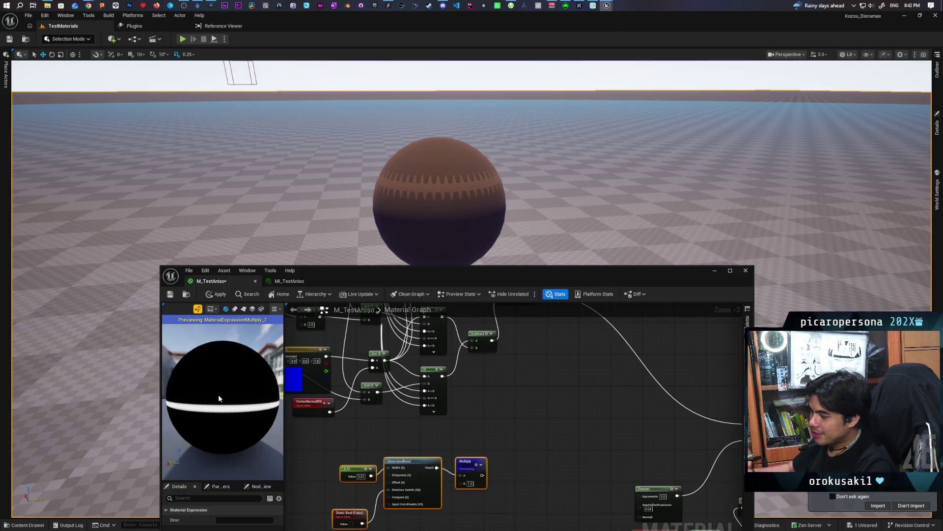
key("f")
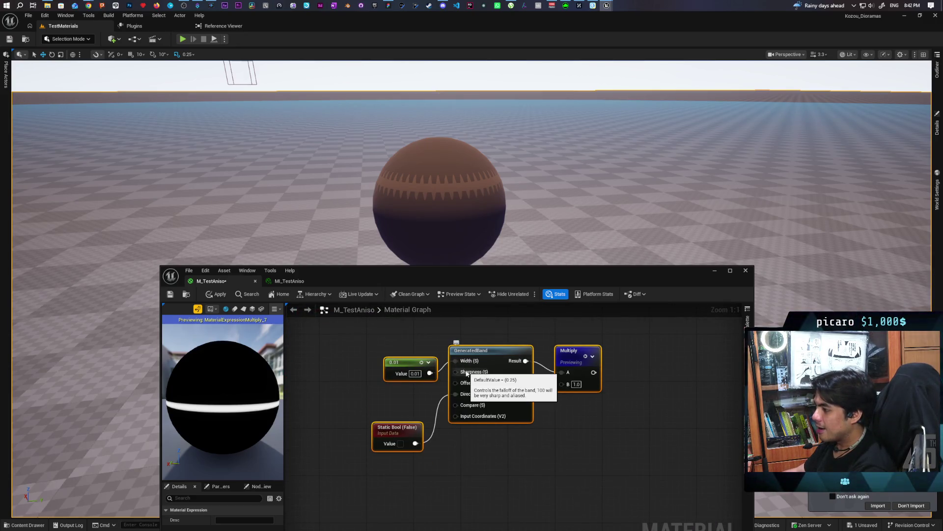
Step: Add a new constant wired into the GeneratedBand and set its value to -1
left_click(384, 391)
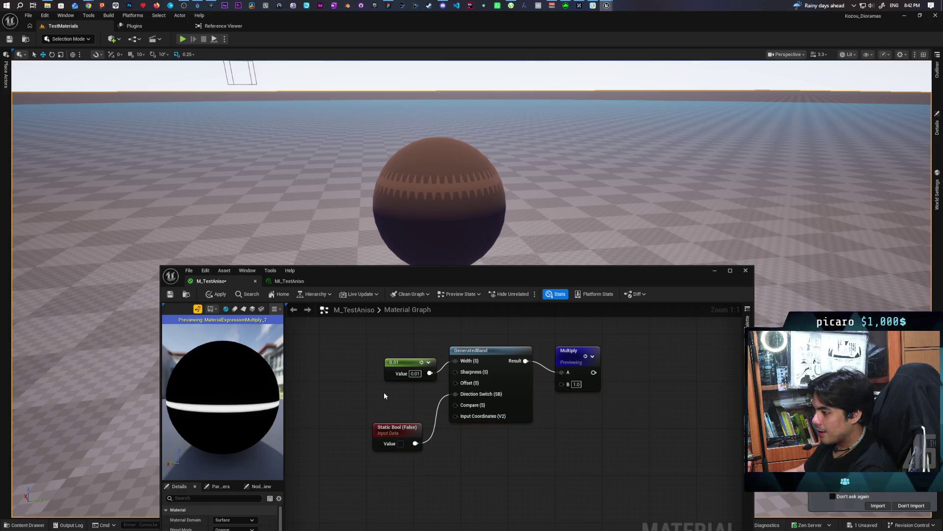
left_click(379, 391)
mouse_move(421, 402)
left_mouse_down()
mouse_move(456, 372)
mouse_move(412, 356)
left_mouse_up()
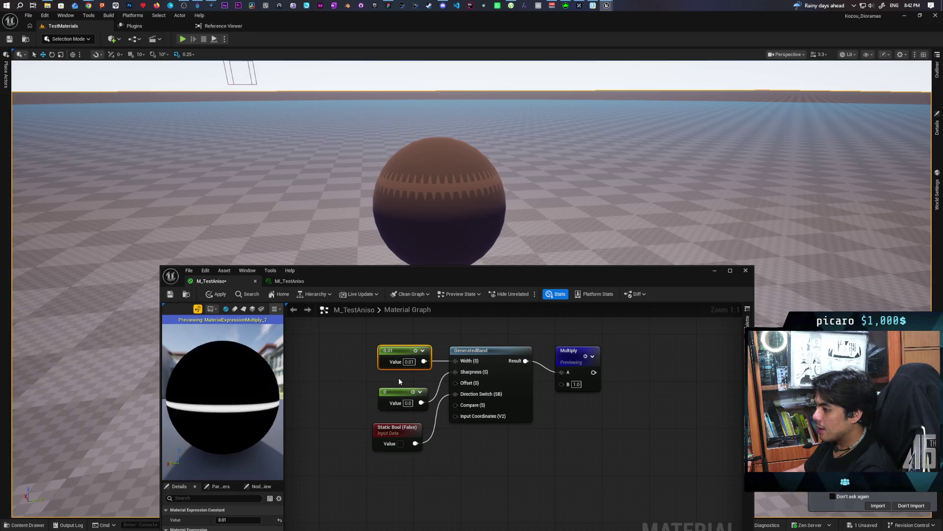
left_click_drag(395, 393, 394, 391)
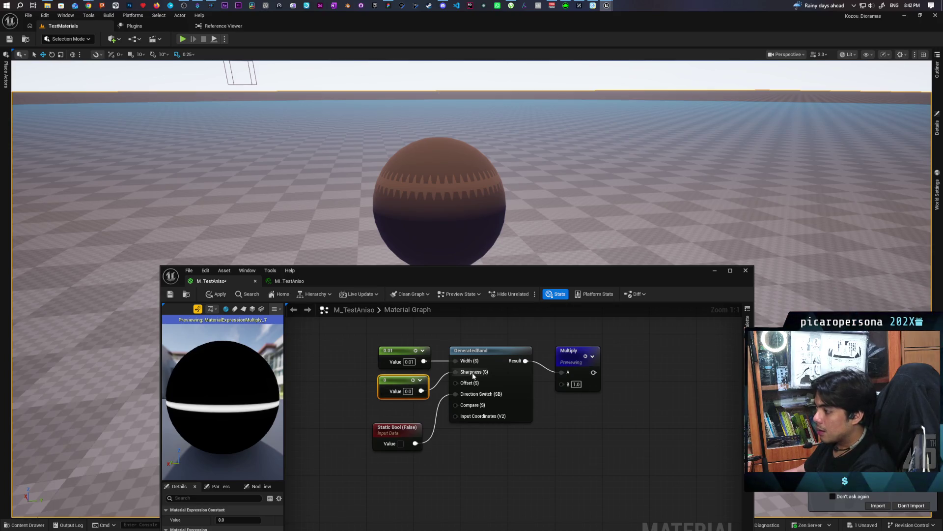
mouse_move(473, 376)
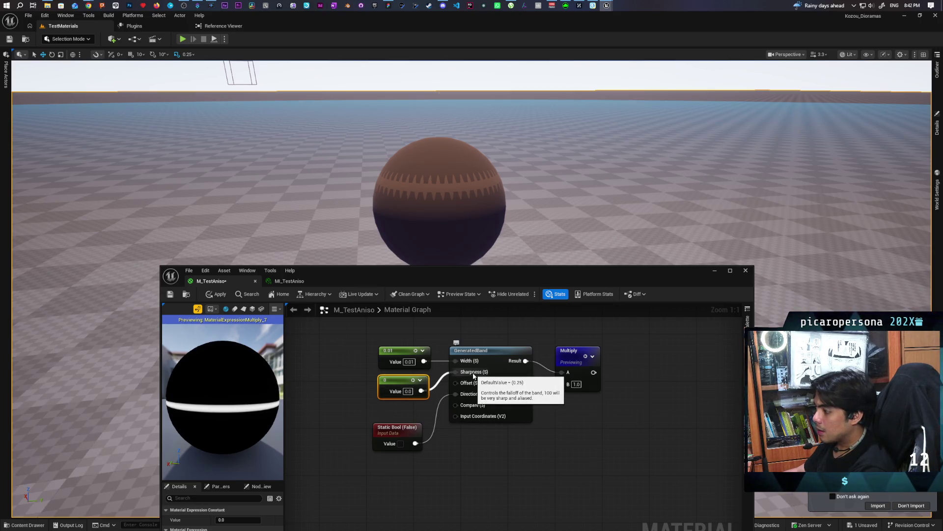
left_click(408, 391)
type("-1")
key("Return")
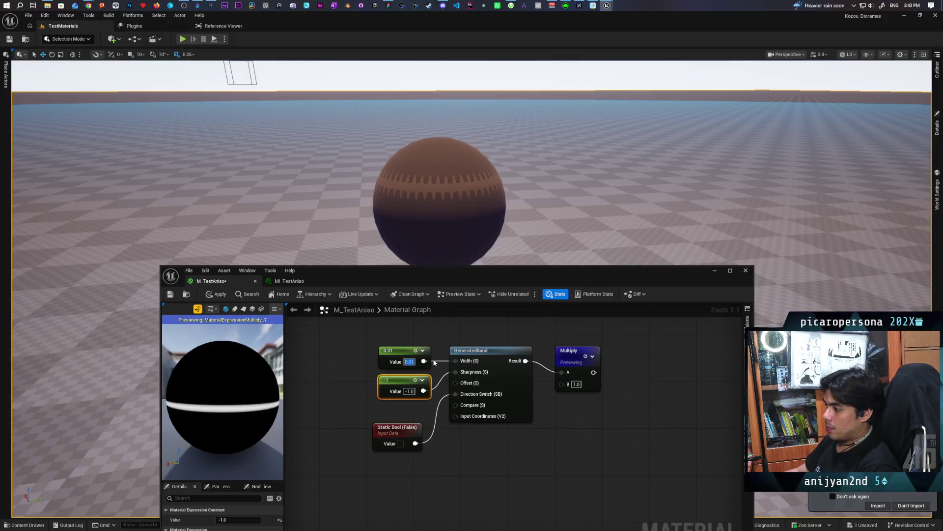
Step: Try band widths 0.02 and 0.1, reset the second constant to 0, then settle on width 0.01
type("0.02")
key("Return")
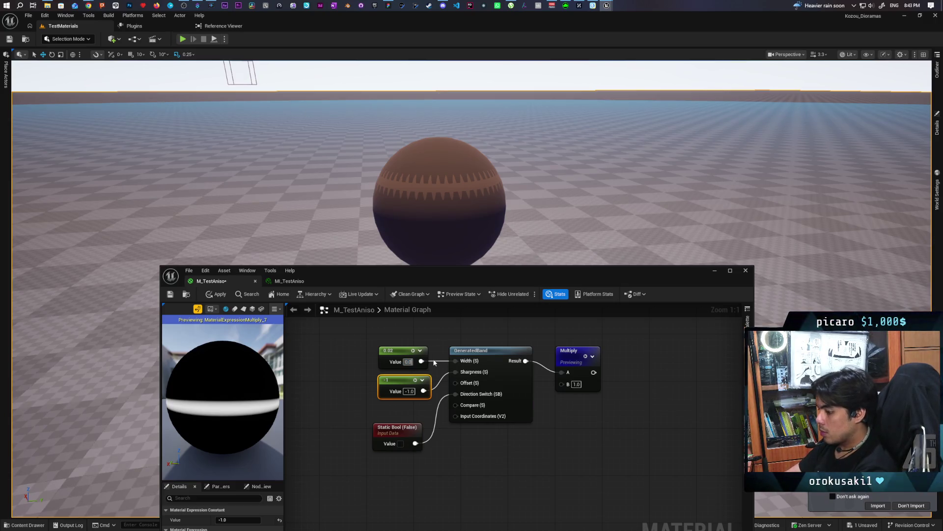
type("0.1")
key("Return")
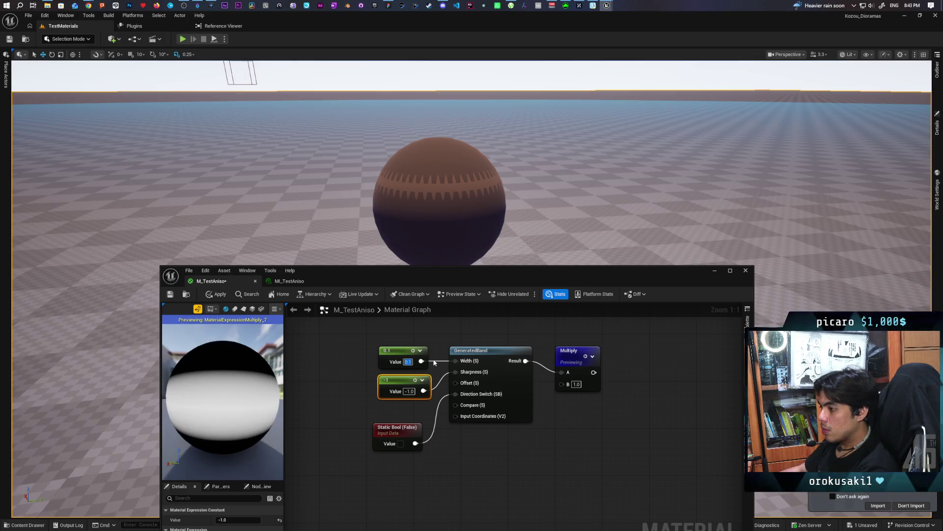
left_click(410, 391)
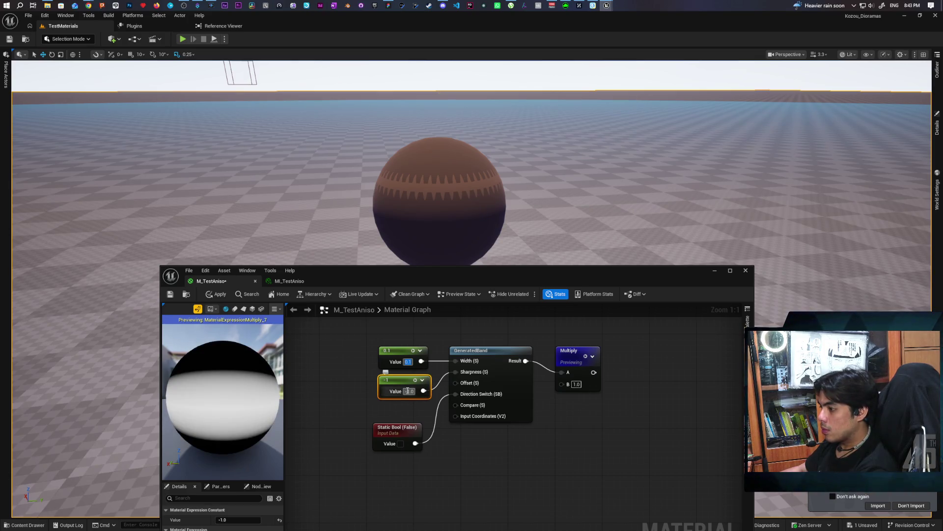
type("0")
key("Return")
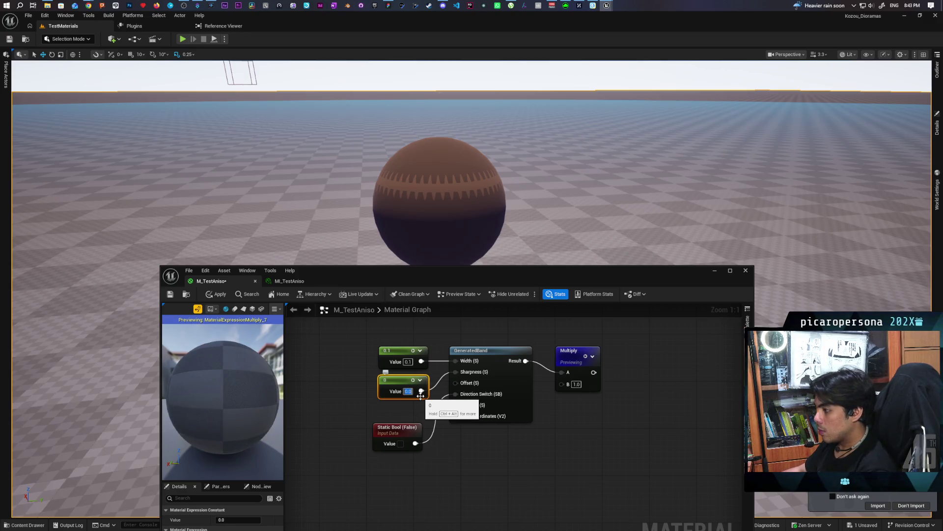
left_click(408, 362)
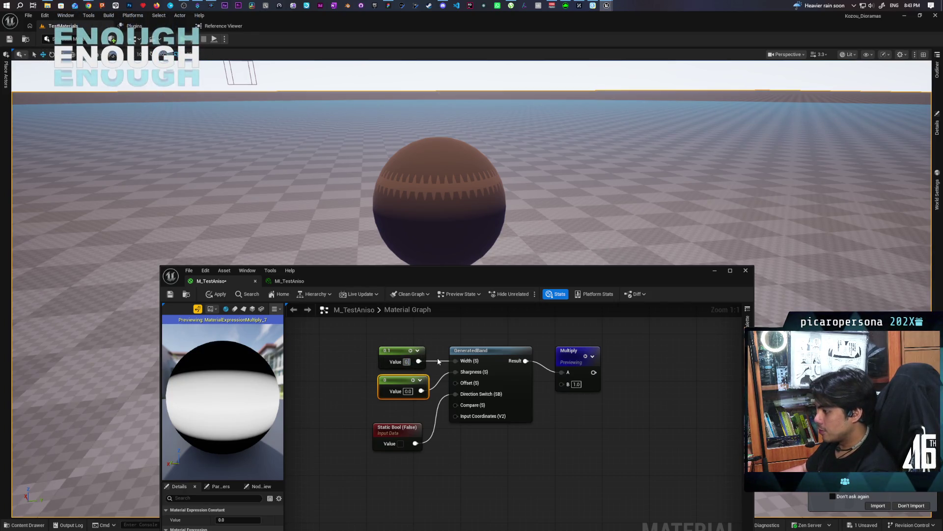
type("0.01")
key("Return")
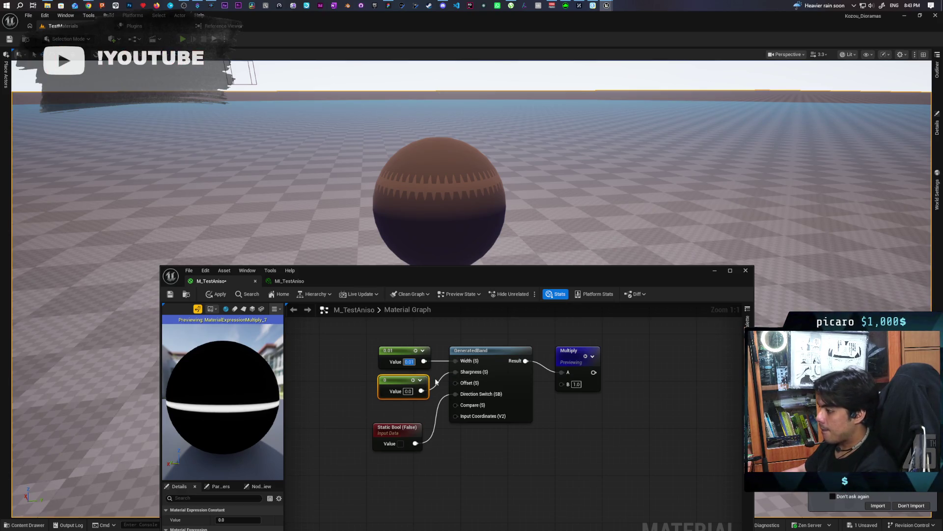
Step: Wire the second constant into the GeneratedBand Offset, trying 10, 100 and 0.2 before settling on 0.15
left_click_drag(439, 387, 456, 382)
left_click(408, 391)
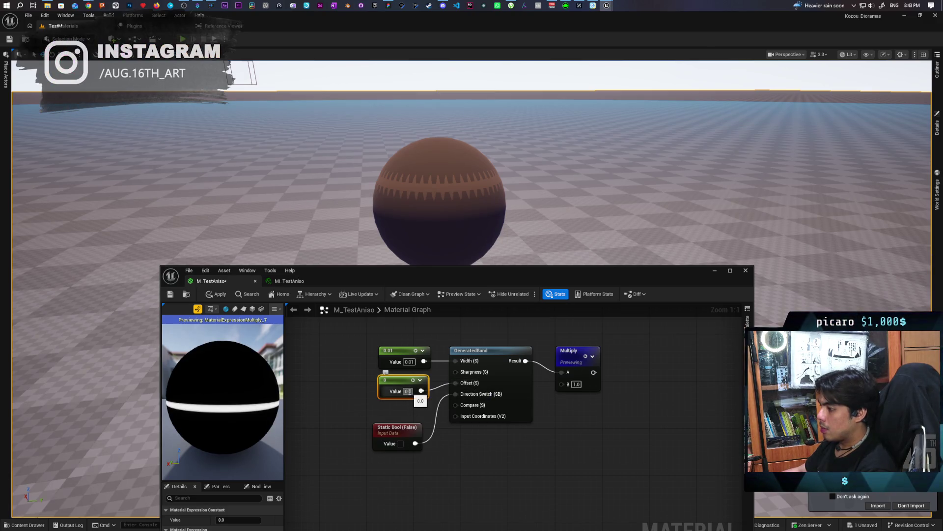
type("10")
key("Return")
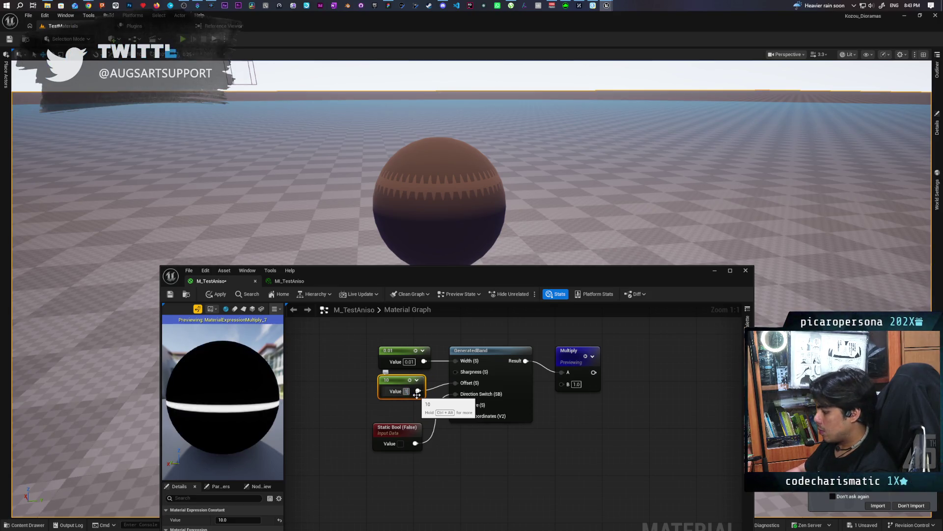
key("Return")
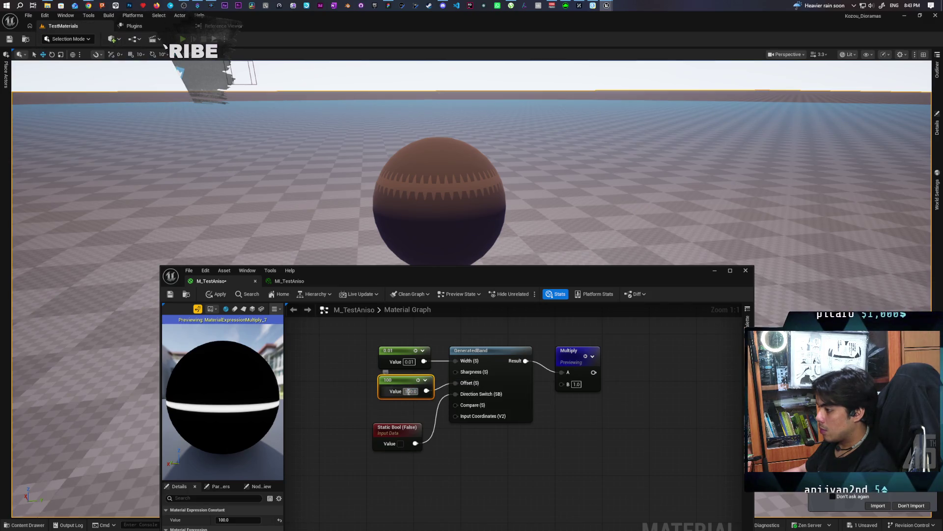
type("0.1")
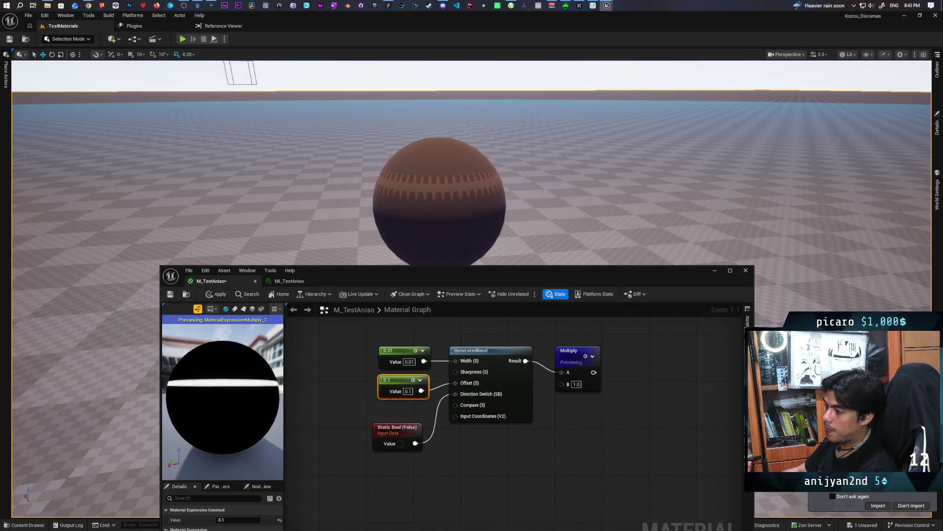
type("0.2")
key("Return")
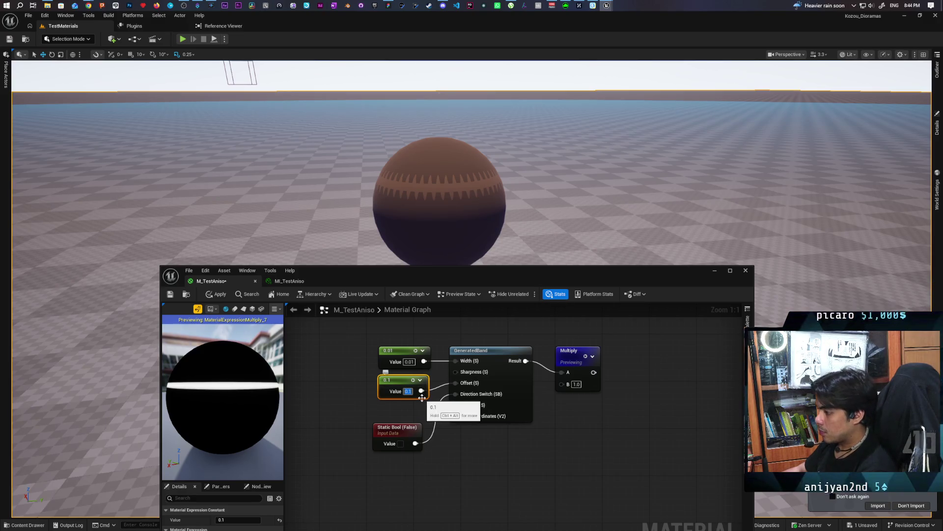
left_click_drag(421, 392, 447, 388)
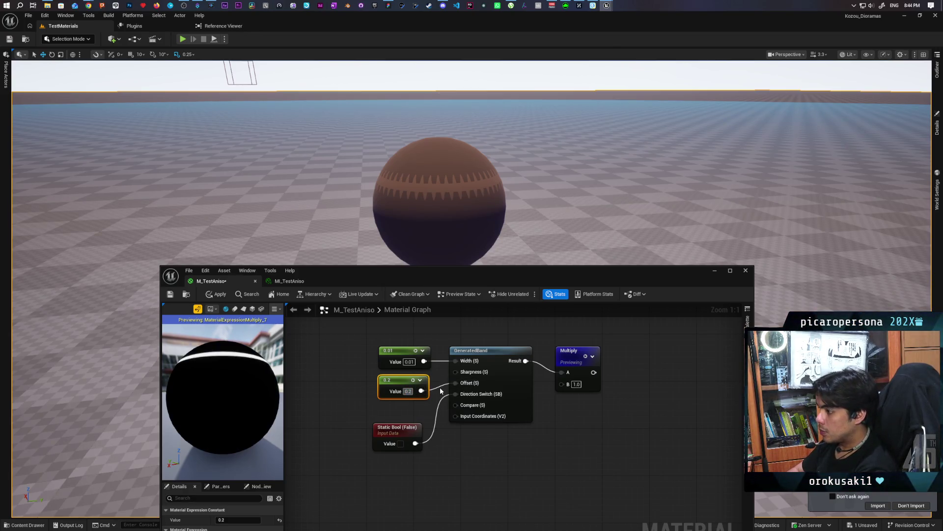
type("0.15")
key("Return")
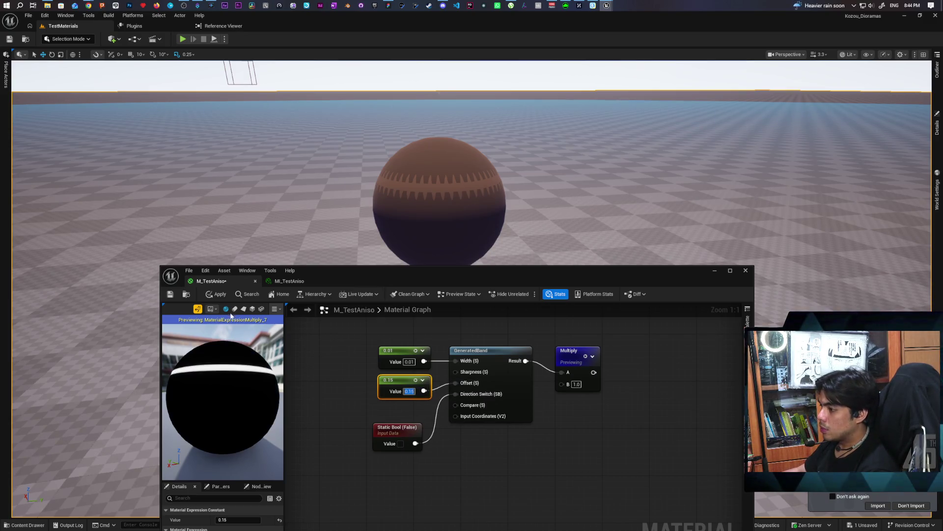
Step: Apply the material changes to the sphere and save M_TestAniso
left_click(219, 294)
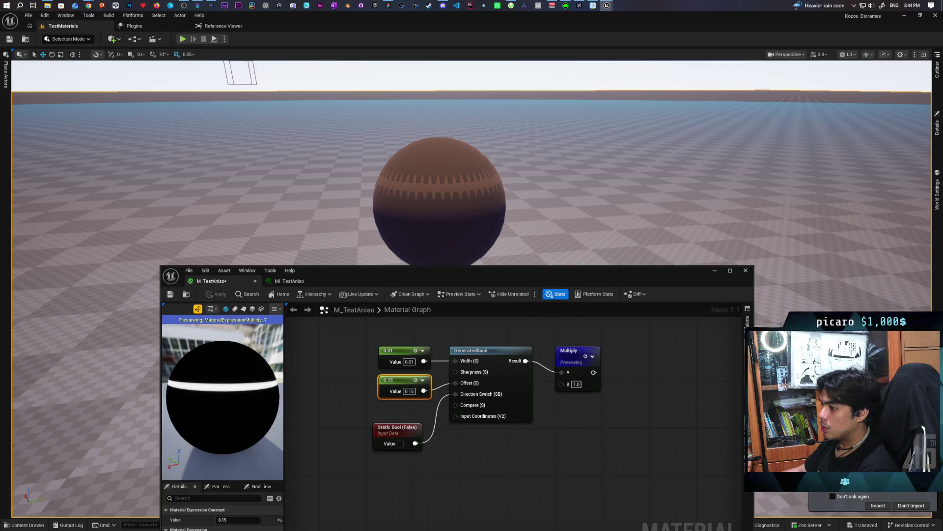
scroll(222, 368, "up", 5)
left_click(170, 293)
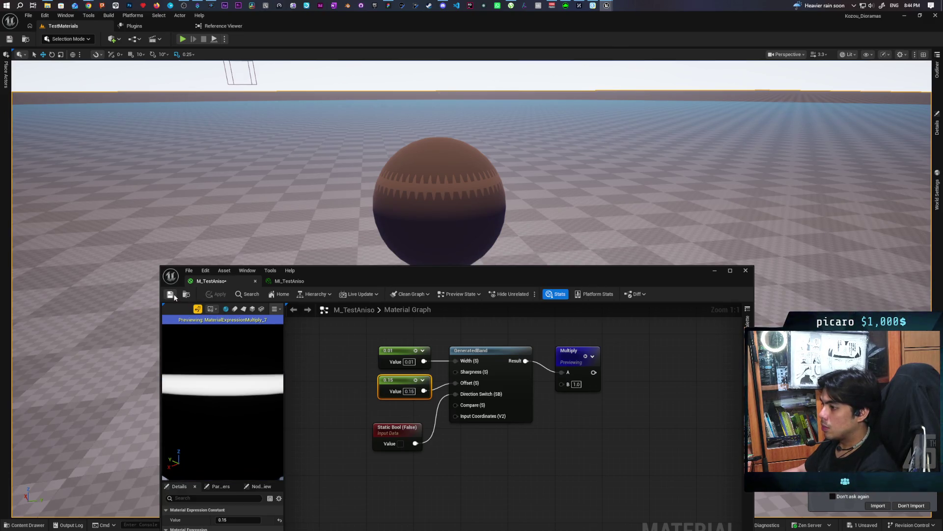
Step: Zoom and pan around the material graph, selecting the Blend_Lighten node to inspect it
scroll(347, 425, "down", 6)
left_click_drag(347, 425, 410, 434)
scroll(250, 385, "down", 5)
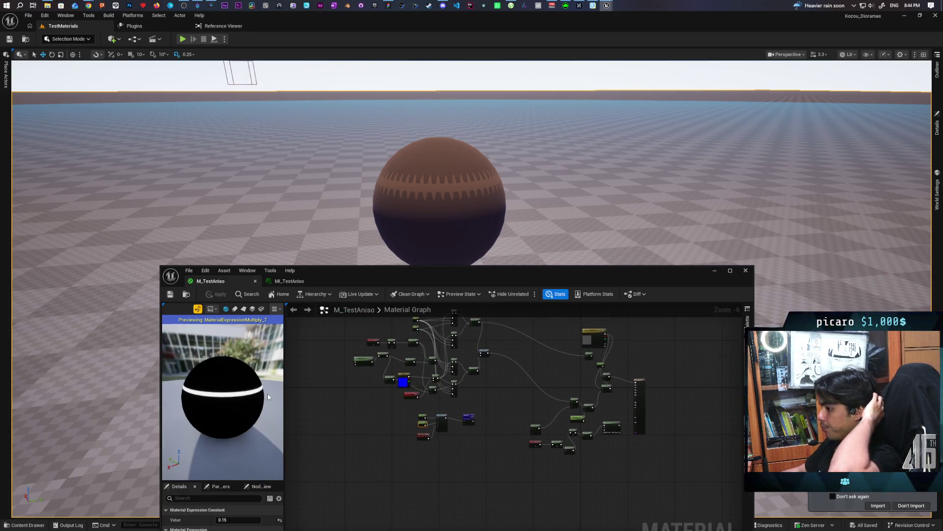
scroll(498, 404, "up", 3)
scroll(497, 407, "down", 2)
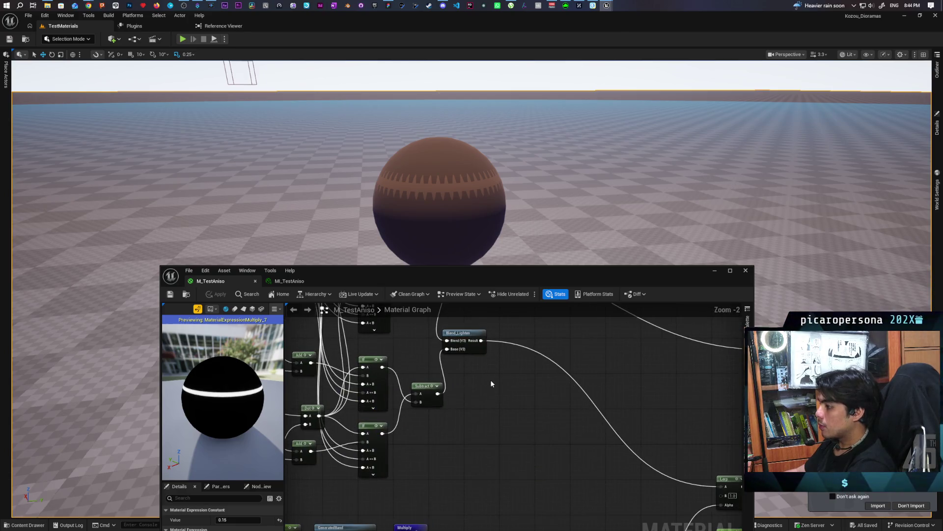
scroll(494, 397, "up", 2)
left_click(487, 372)
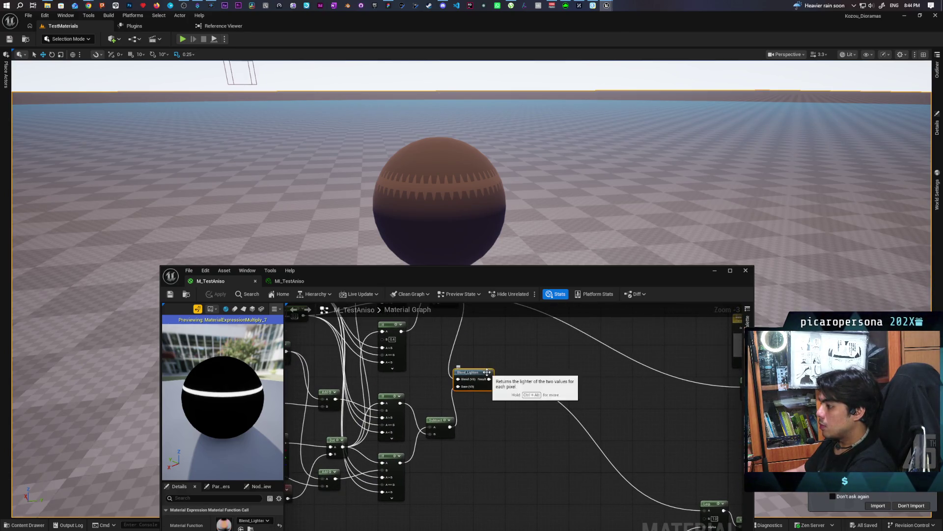
scroll(519, 378, "down", 3)
scroll(520, 379, "up", 3)
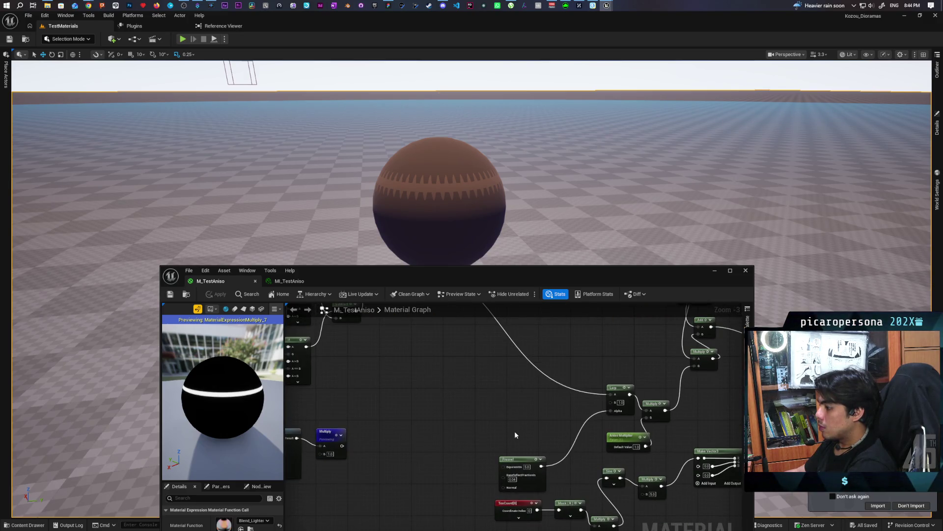
scroll(573, 445, "down", 3)
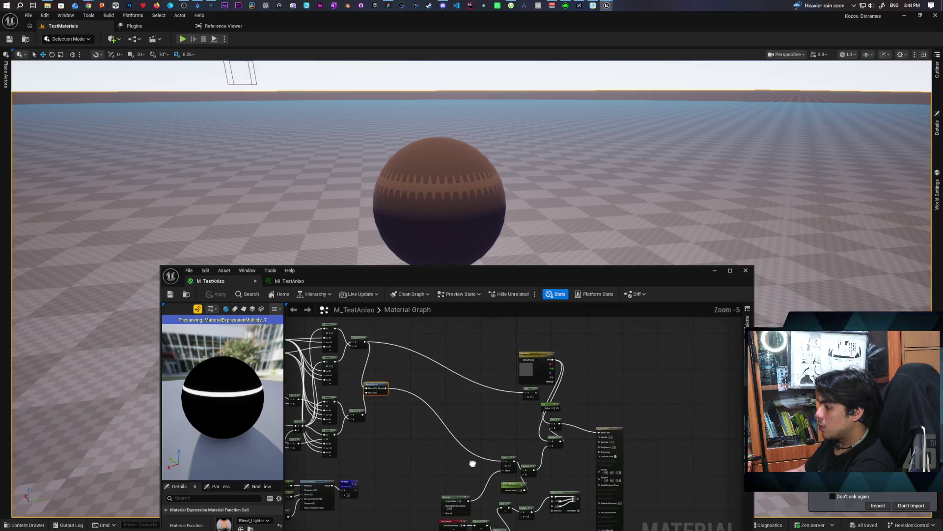
scroll(472, 462, "up", 3)
scroll(473, 459, "down", 3)
scroll(432, 416, "up", 2)
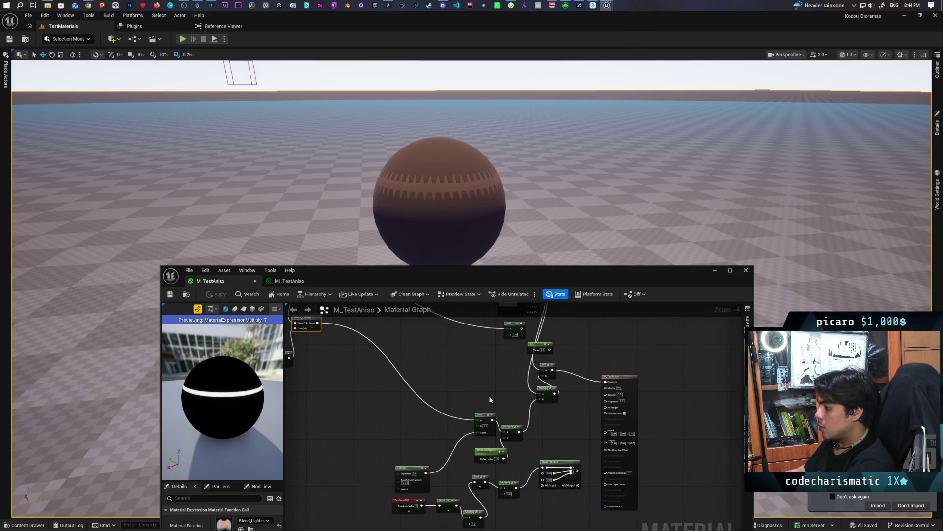
scroll(491, 399, "up", 1)
scroll(499, 394, "down", 1)
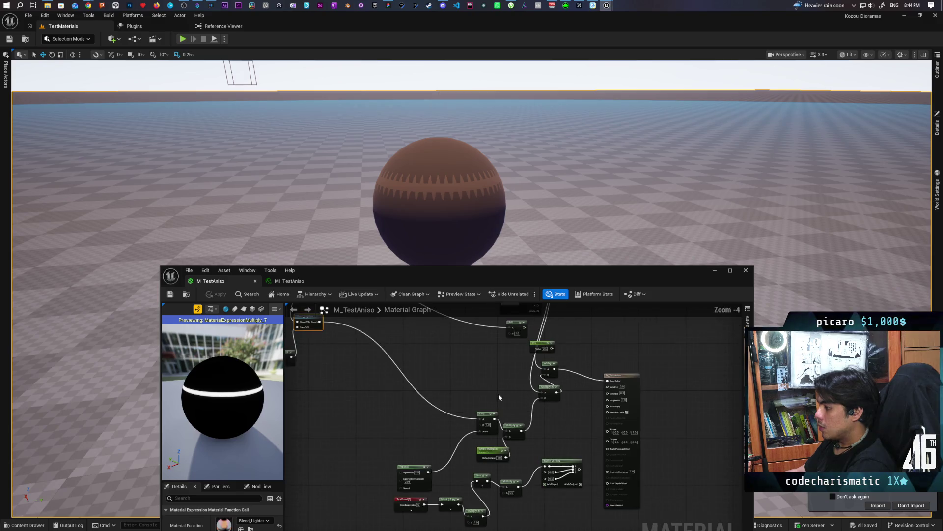
Step: Tidy the graph by repositioning the 0.5 constant, Add, texture sample and Multiply nodes
mouse_move(498, 393)
left_mouse_down()
mouse_move(511, 433)
mouse_move(520, 433)
left_mouse_up()
mouse_move(538, 402)
left_mouse_down()
mouse_move(541, 409)
mouse_move(639, 388)
left_mouse_up()
scroll(540, 409, "up", 1)
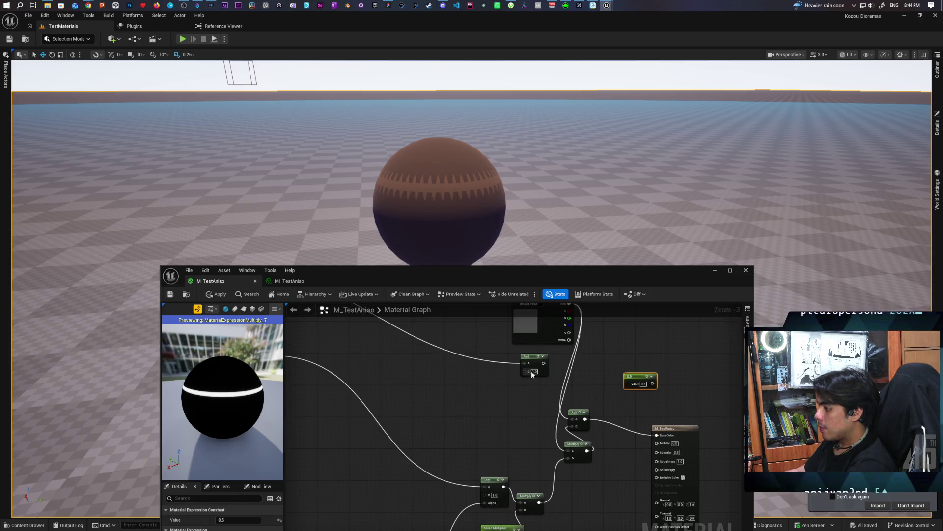
left_click_drag(528, 363, 389, 324)
left_click_drag(457, 382, 465, 400)
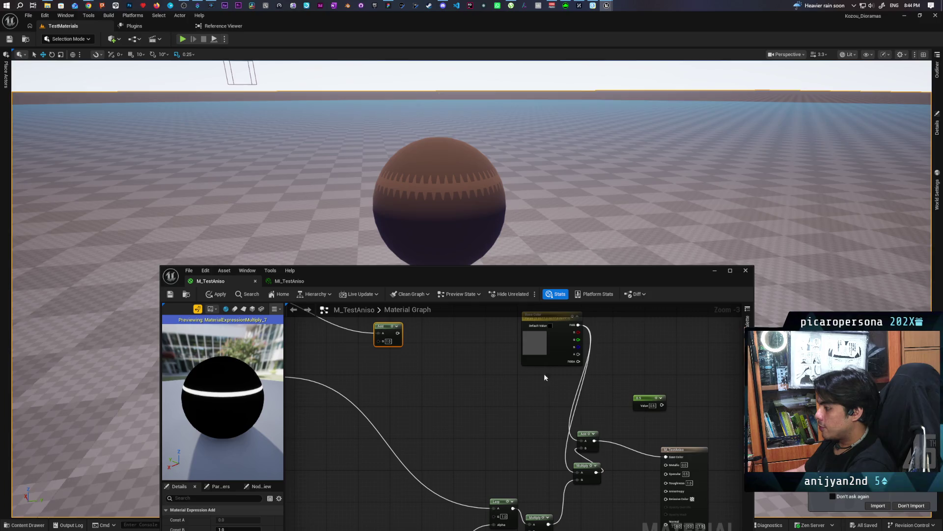
left_click_drag(546, 325, 490, 350)
left_click_drag(580, 382, 591, 333)
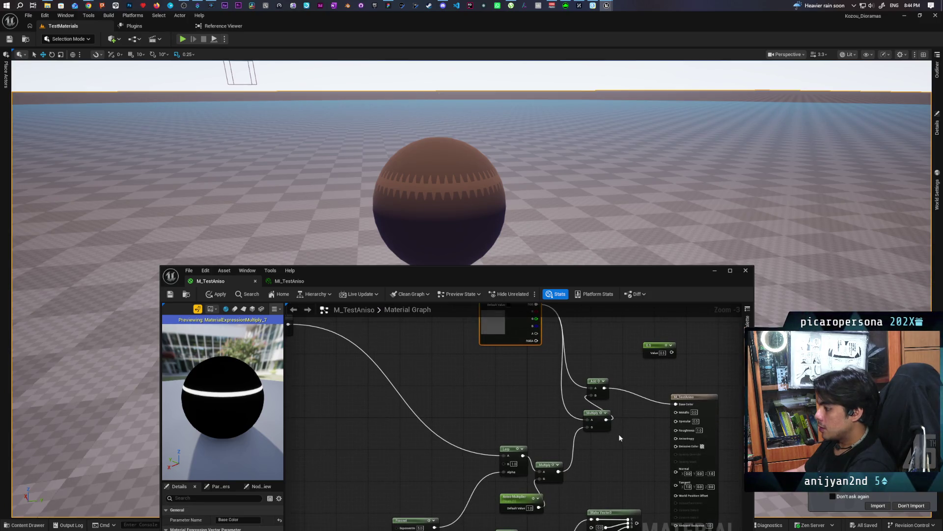
left_click_drag(602, 446, 597, 415)
mouse_move(510, 414)
left_mouse_down()
mouse_move(608, 454)
mouse_move(601, 449)
left_mouse_up()
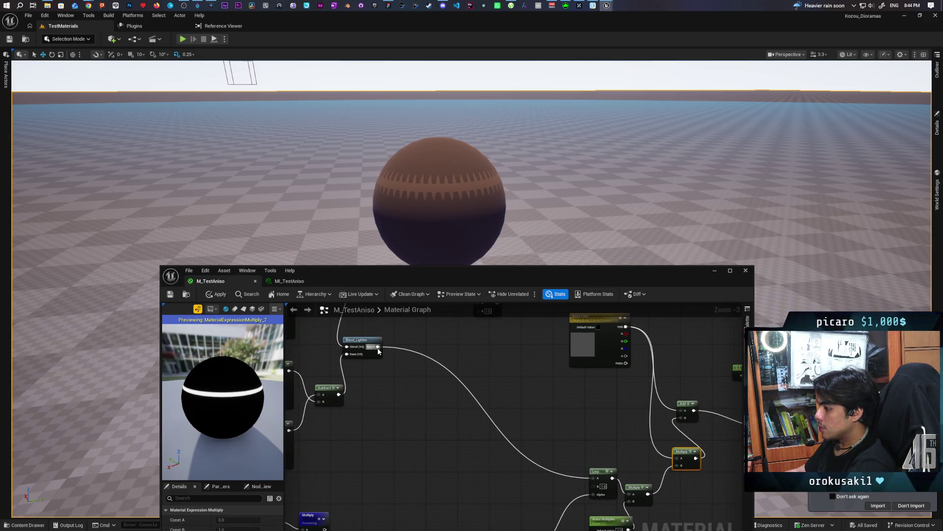
mouse_move(430, 393)
left_mouse_down()
mouse_move(352, 460)
mouse_move(675, 334)
mouse_move(661, 346)
left_mouse_up()
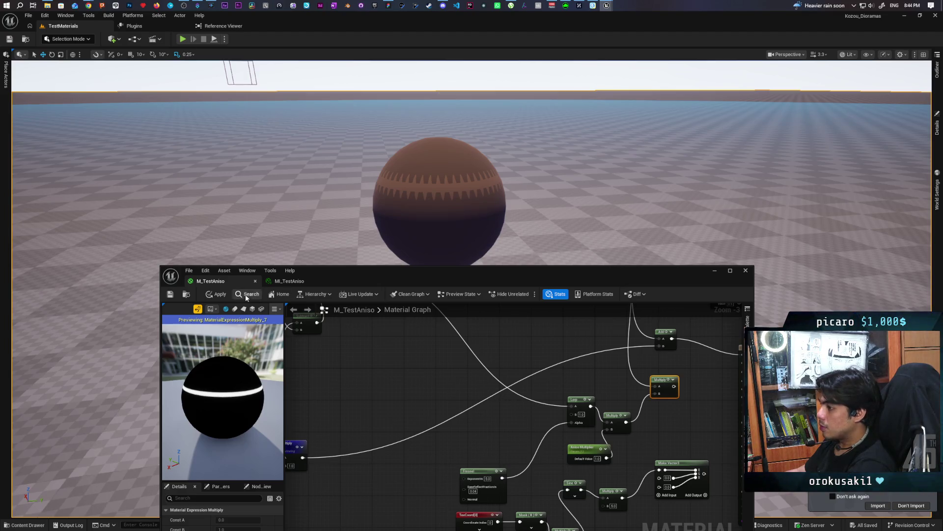
left_click_drag(290, 447, 288, 439)
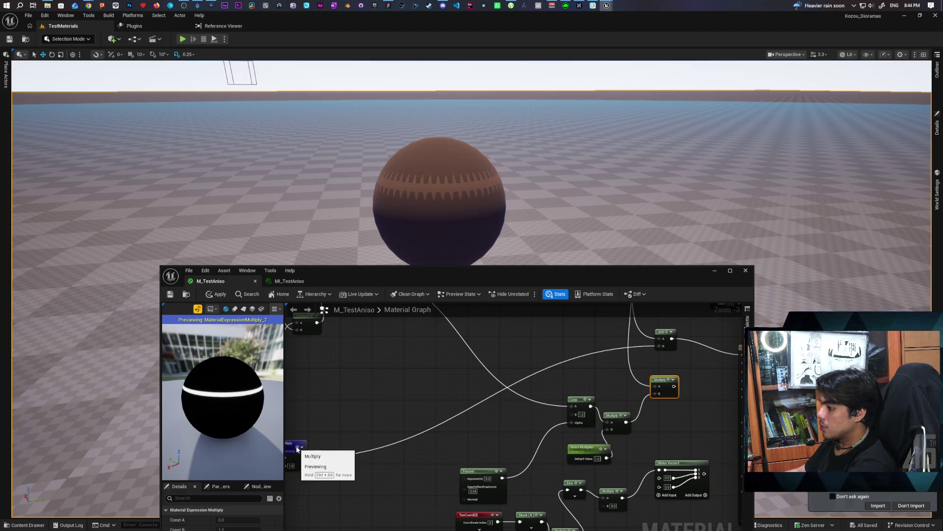
Step: Stop previewing the band Multiply and plug its output into the Lerp node's A input
key("space")
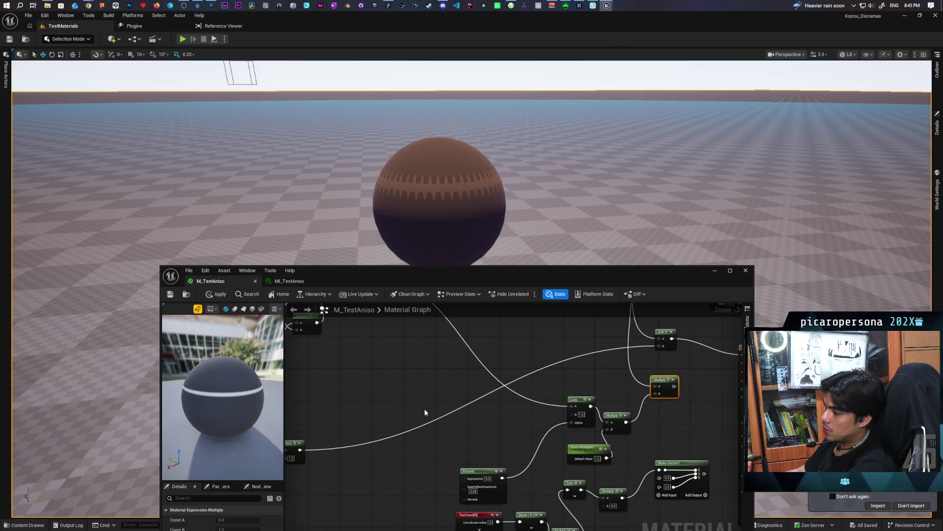
mouse_move(473, 437)
left_mouse_down()
mouse_move(495, 417)
mouse_move(484, 442)
mouse_move(472, 444)
mouse_move(473, 435)
mouse_move(524, 420)
left_mouse_up()
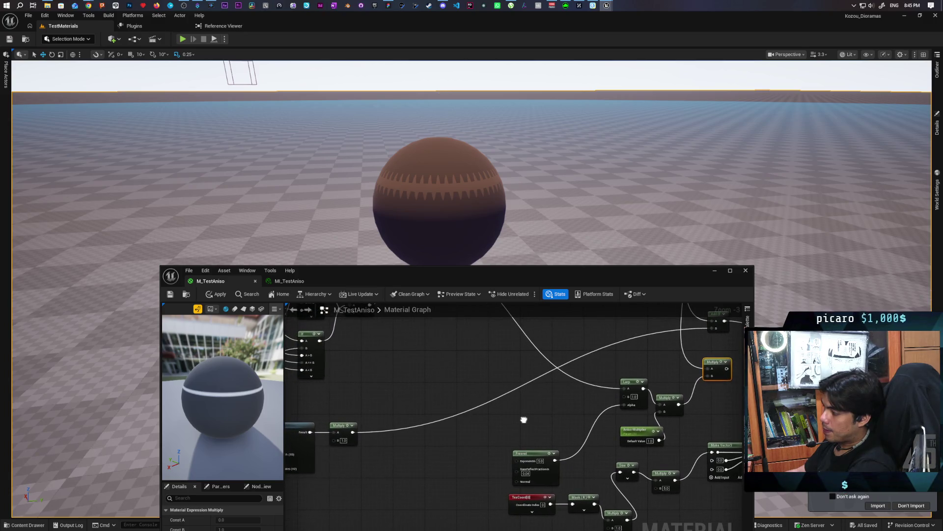
mouse_move(355, 432)
left_mouse_down()
mouse_move(560, 422)
mouse_move(628, 388)
mouse_move(531, 391)
left_mouse_up()
mouse_move(612, 384)
left_mouse_down()
mouse_move(639, 398)
mouse_move(598, 347)
left_mouse_up()
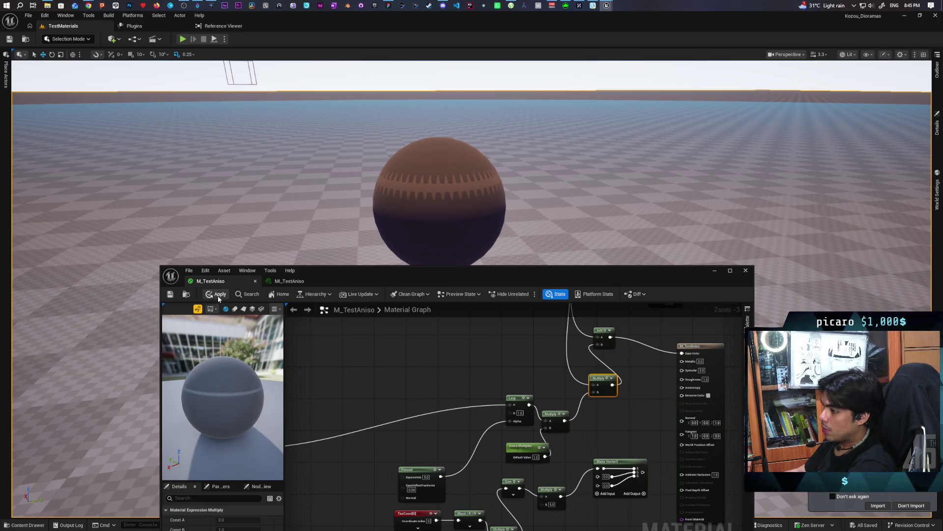
left_click_drag(221, 411, 271, 411)
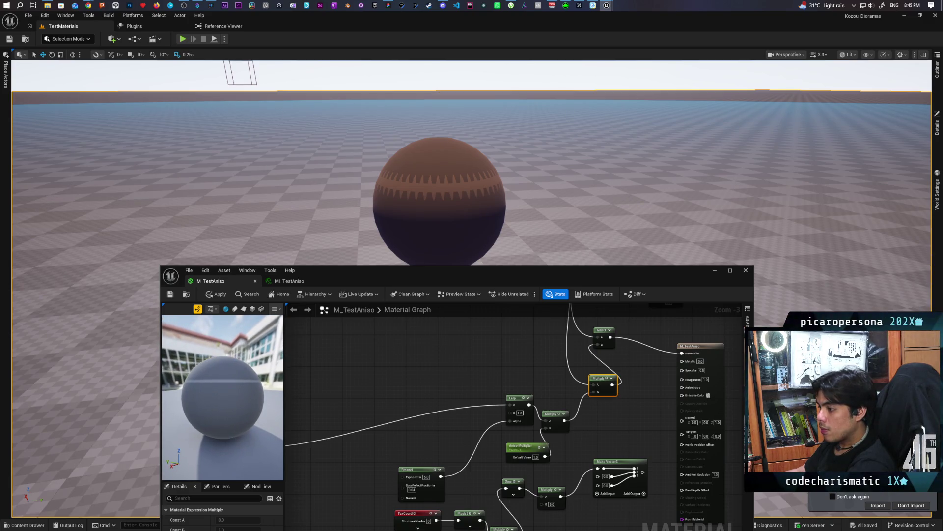
mouse_move(444, 409)
left_mouse_down()
mouse_move(453, 354)
mouse_move(452, 371)
left_mouse_up()
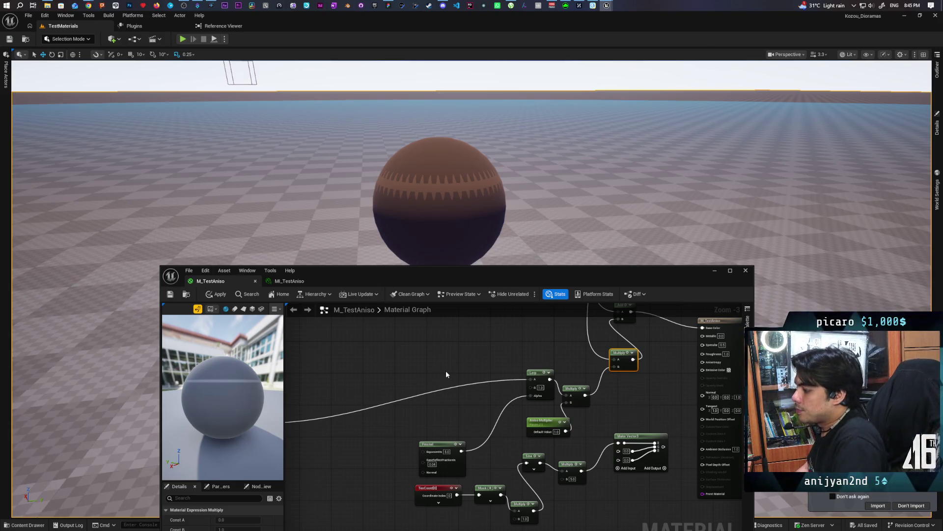
scroll(418, 319, "down", 1)
left_click_drag(405, 353, 553, 352)
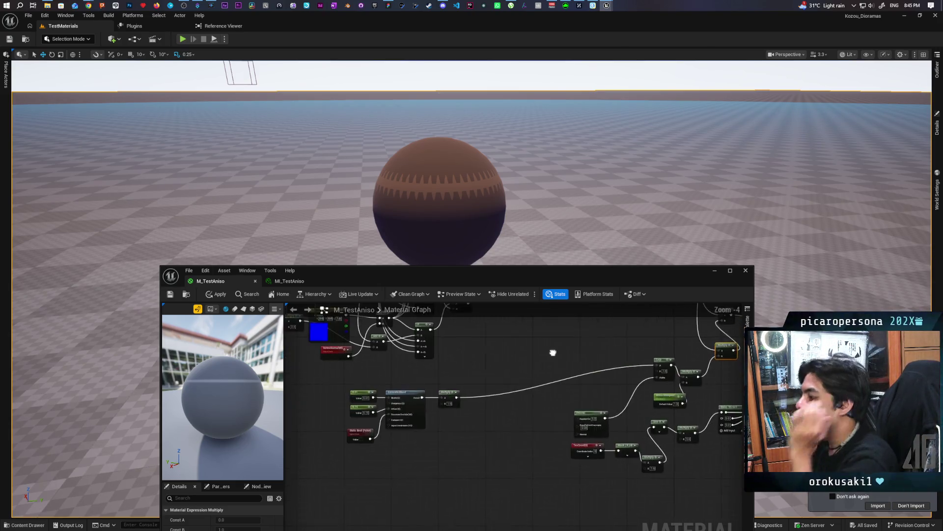
Step: Move the Static Bool and 0.15 constant down, then paste a Fresnel copy beside the GeneratedBand nodes
scroll(436, 428, "up", 3)
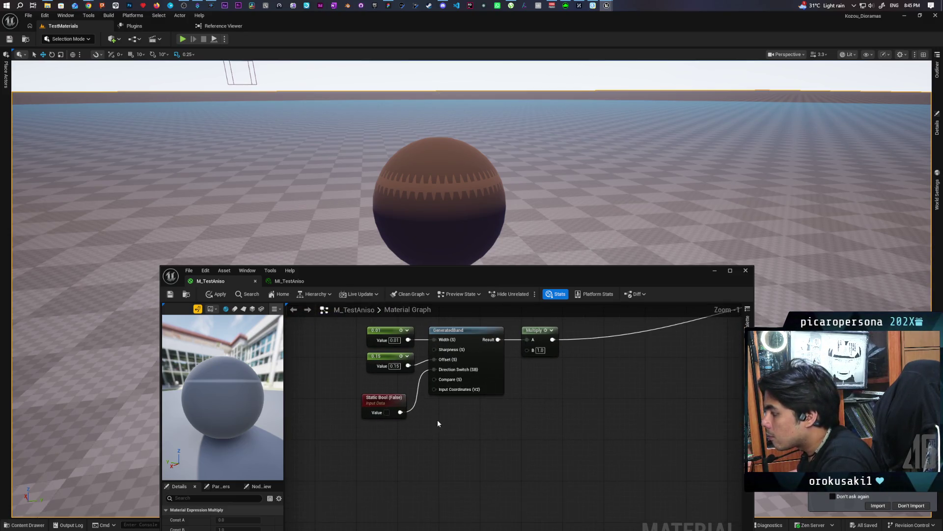
left_click_drag(392, 422, 397, 444)
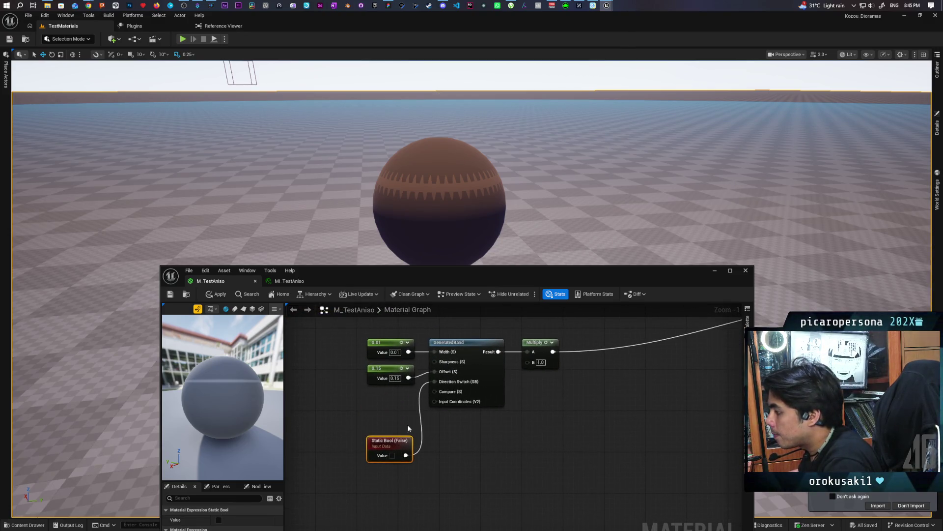
mouse_move(391, 369)
left_mouse_down()
mouse_move(391, 421)
mouse_move(398, 418)
mouse_move(381, 420)
mouse_move(602, 400)
mouse_move(503, 383)
mouse_move(580, 378)
left_mouse_up()
left_click(519, 406)
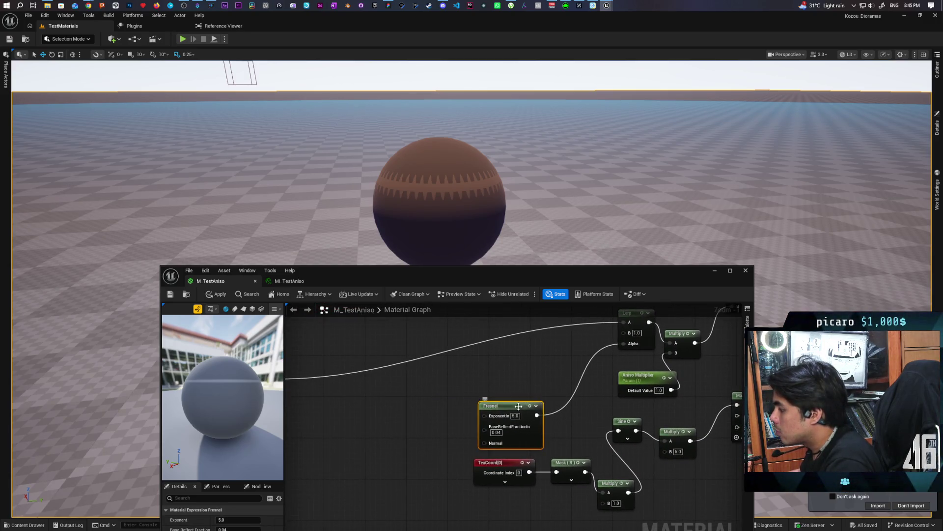
key("ctrl+c")
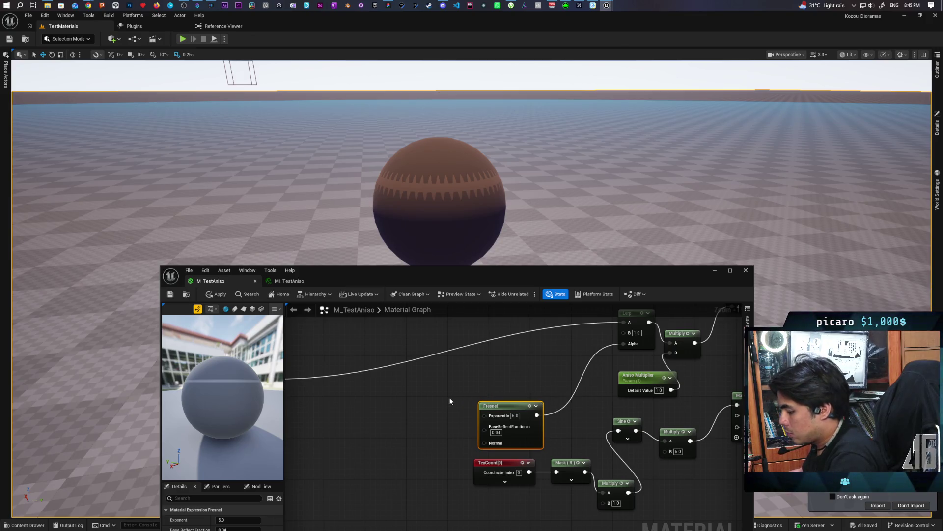
key("ctrl+v")
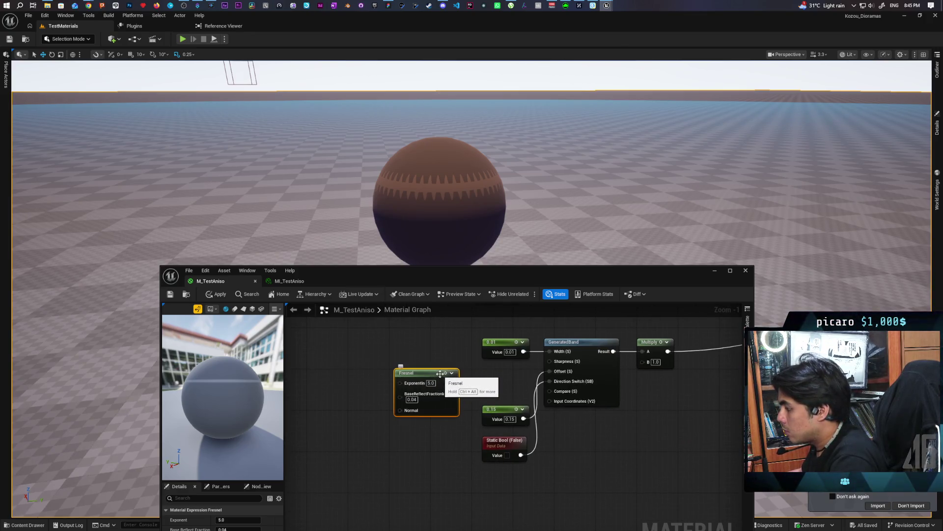
key("space")
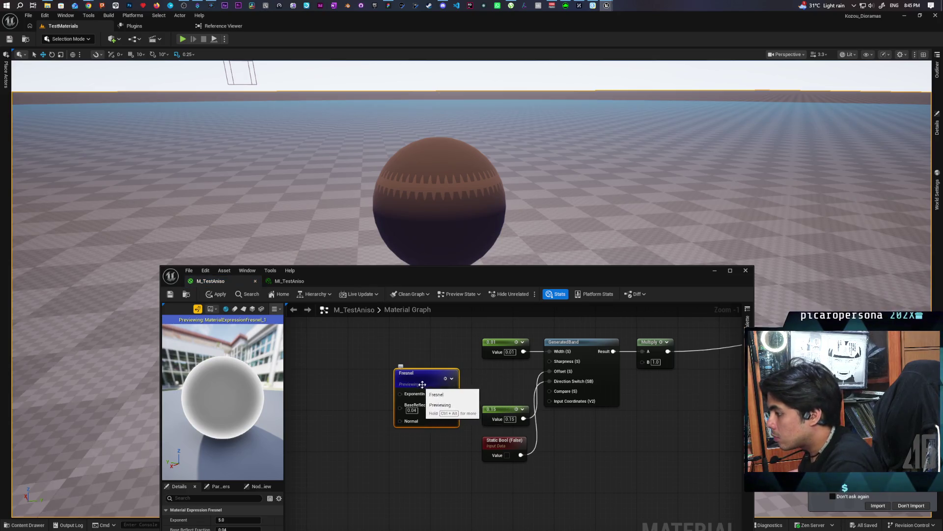
mouse_move(438, 389)
left_mouse_down()
mouse_move(362, 388)
mouse_move(399, 393)
left_mouse_up()
Step: Add a Power node fed by the new Fresnel and place it beside the Fresnel
type("negate")
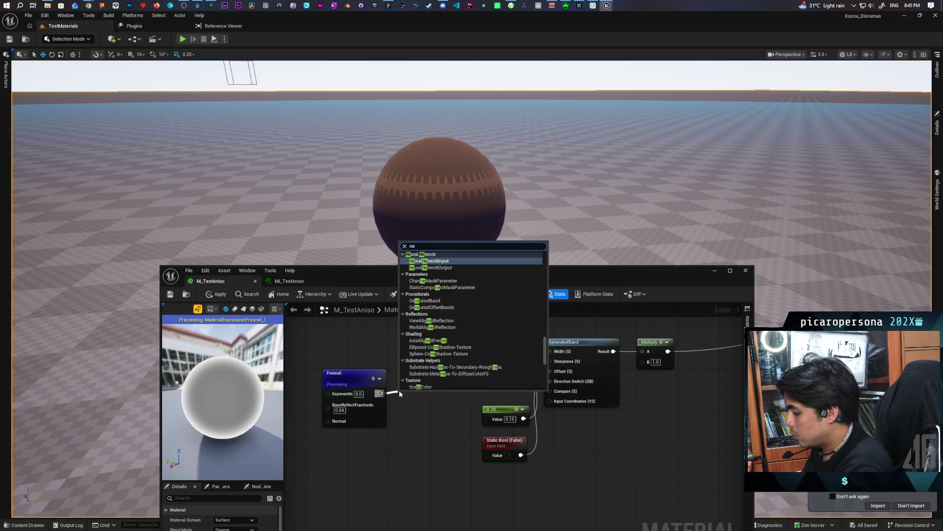
key("Escape")
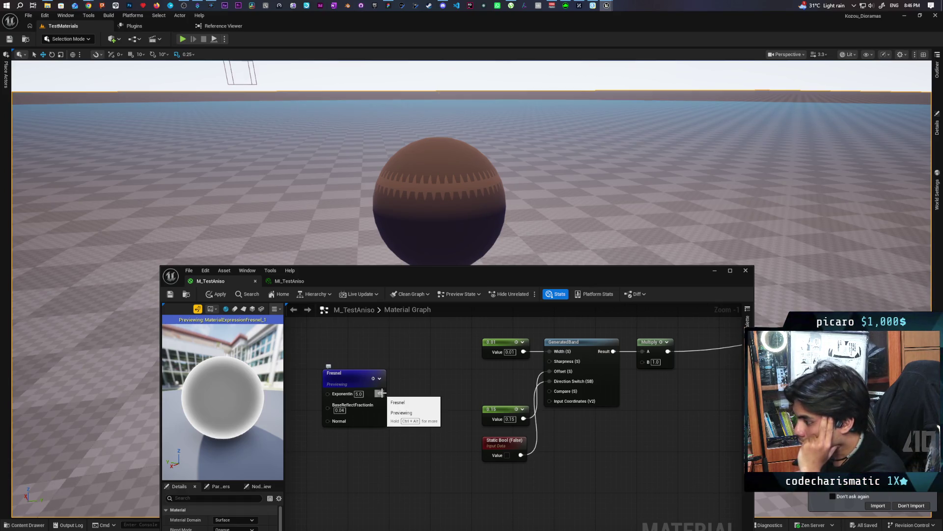
mouse_move(380, 393)
left_mouse_down()
mouse_move(421, 395)
mouse_move(406, 391)
left_mouse_up()
type("power")
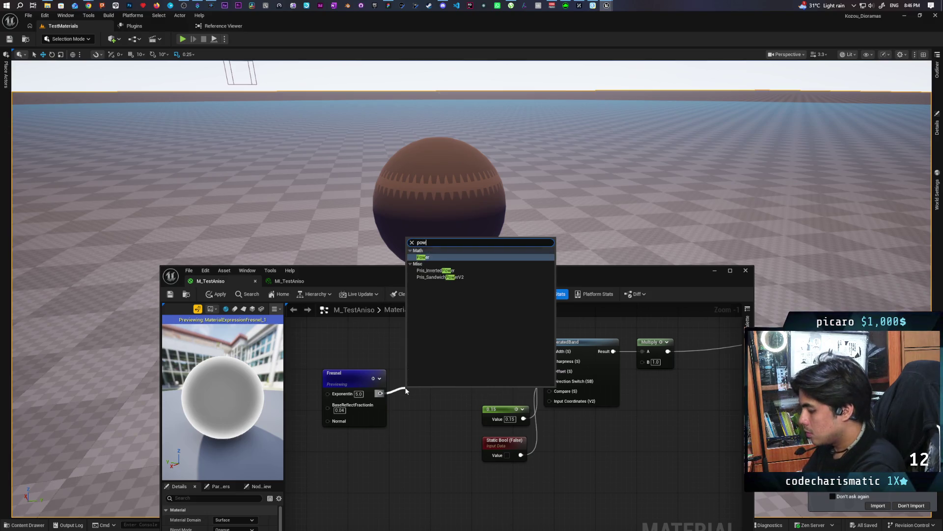
key("Return")
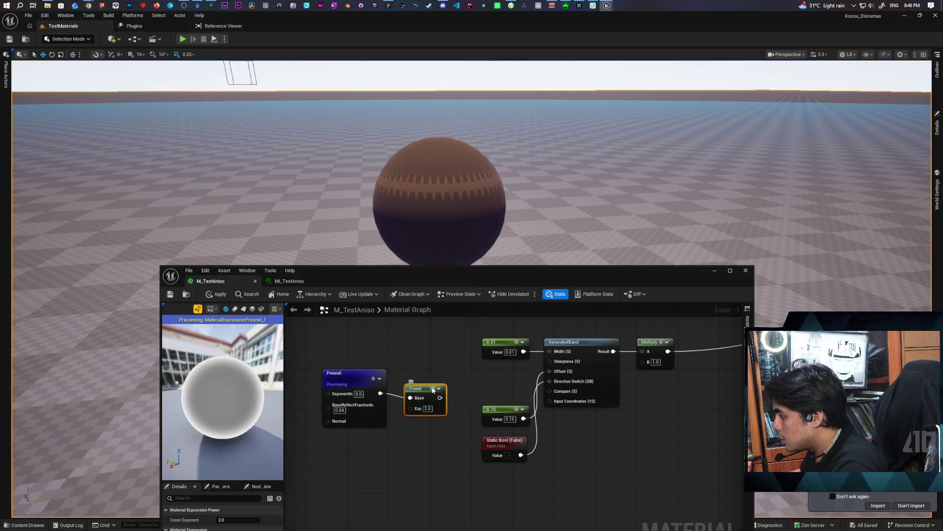
key("space")
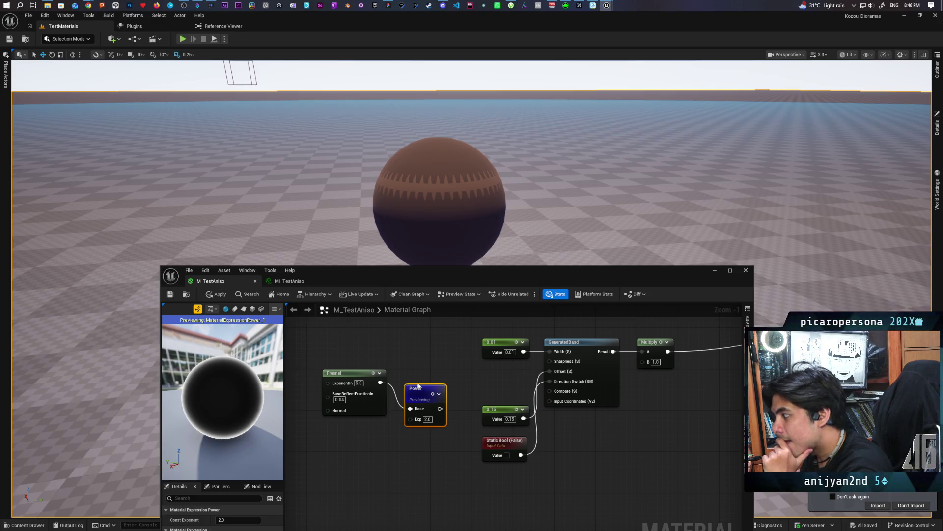
left_click_drag(414, 390, 408, 366)
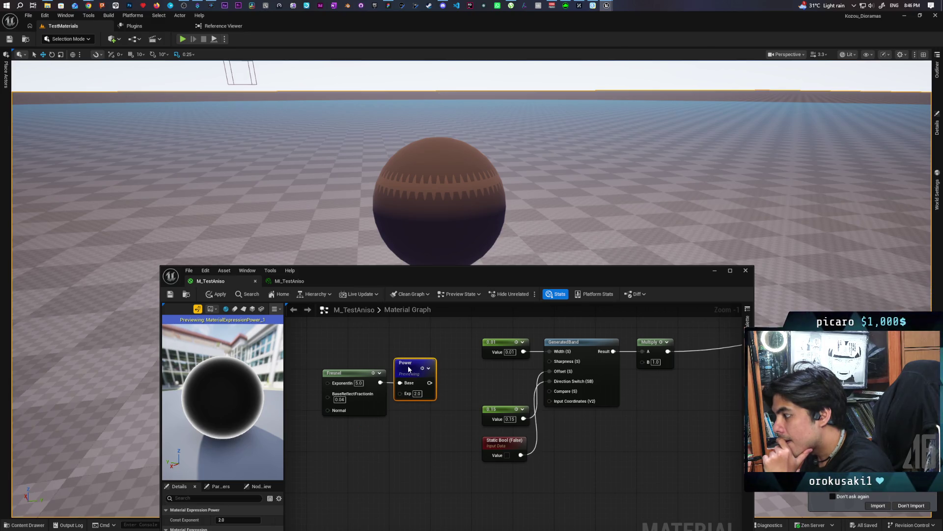
Step: Add a 1-x (OneMinus) node after the Power node and preview its result
mouse_move(367, 356)
left_mouse_down()
mouse_move(398, 370)
mouse_move(347, 370)
mouse_move(399, 381)
left_mouse_up()
left_click(393, 364)
type("mul")
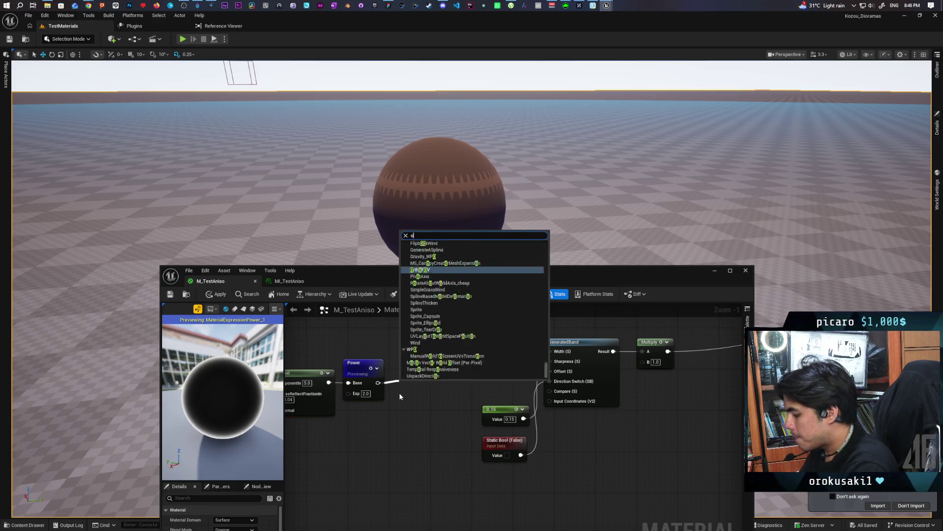
key("Escape")
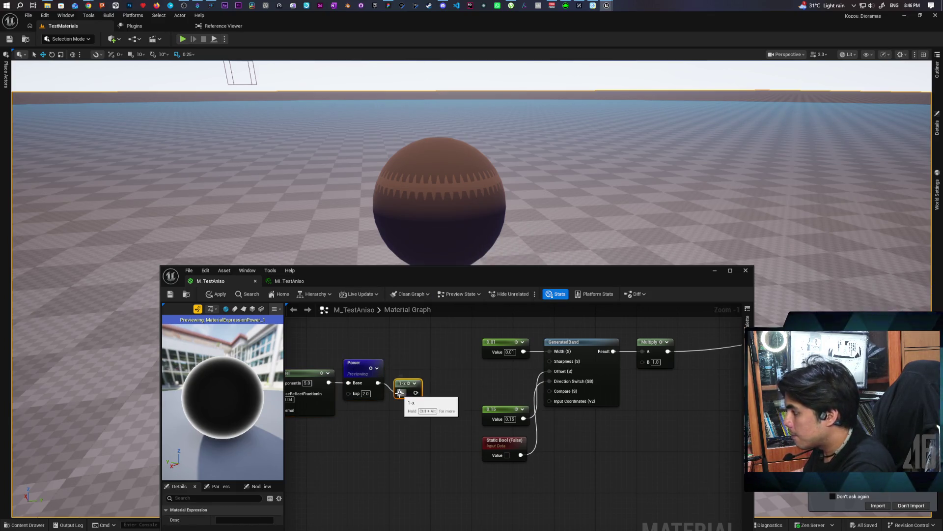
left_click(400, 393)
key("space")
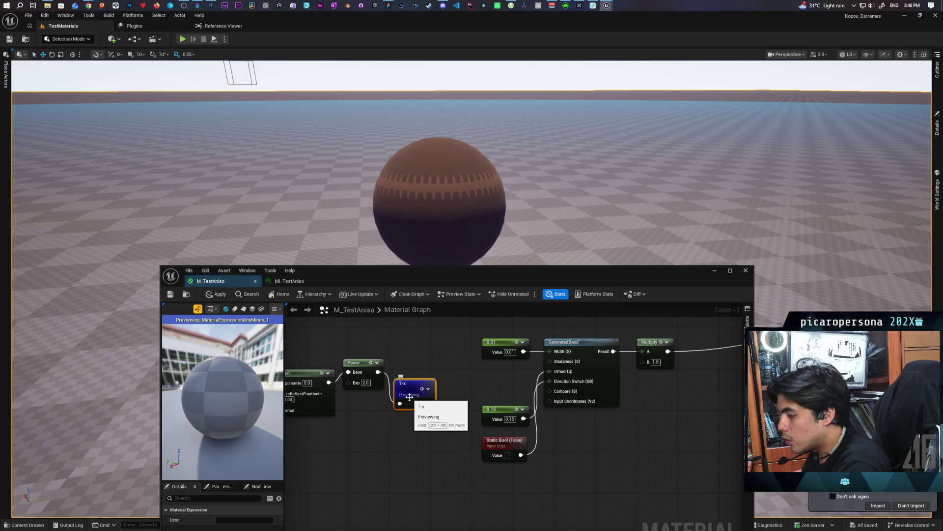
Step: Check the preview, move the 1-x node below Power, and add a Multiply node nearby
mouse_move(236, 414)
left_mouse_down()
mouse_move(236, 388)
mouse_move(230, 395)
left_mouse_up()
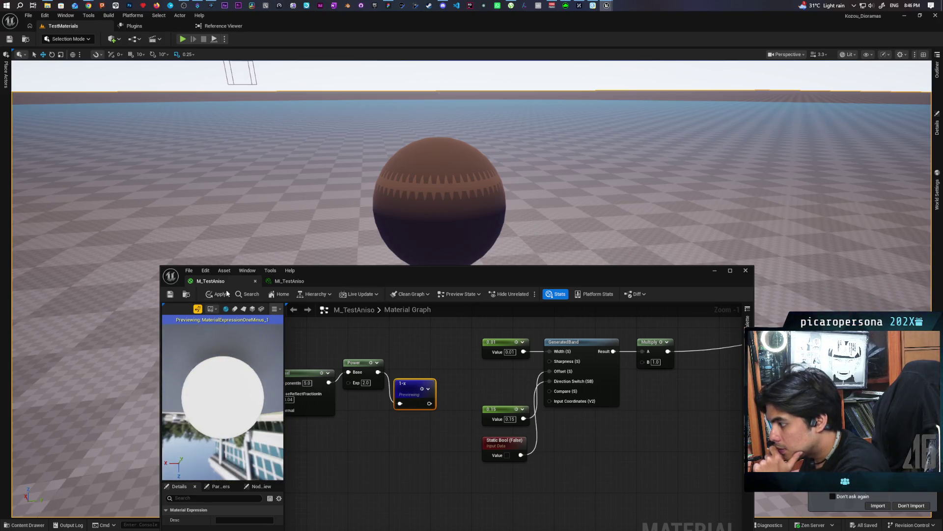
mouse_move(211, 280)
left_mouse_down()
mouse_move(252, 352)
mouse_move(284, 285)
left_mouse_up()
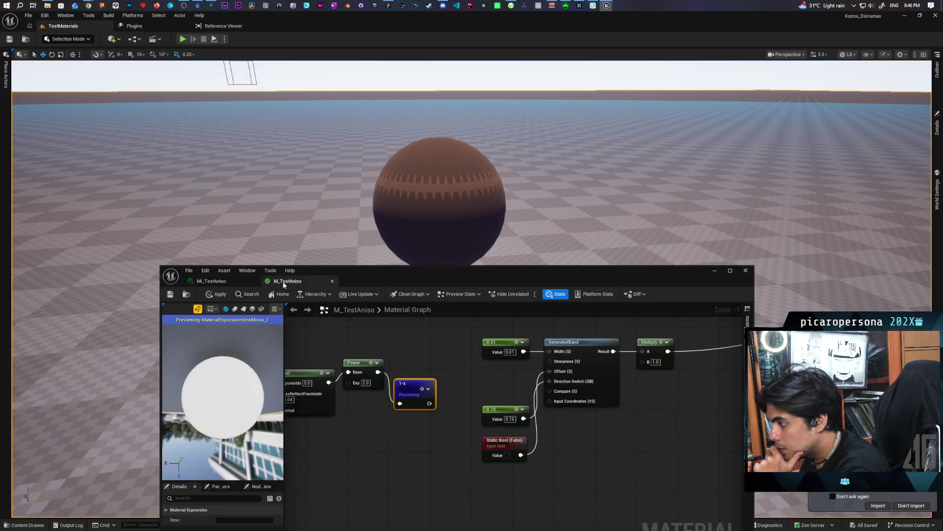
mouse_move(235, 401)
left_mouse_down()
mouse_move(211, 486)
mouse_move(222, 468)
left_mouse_up()
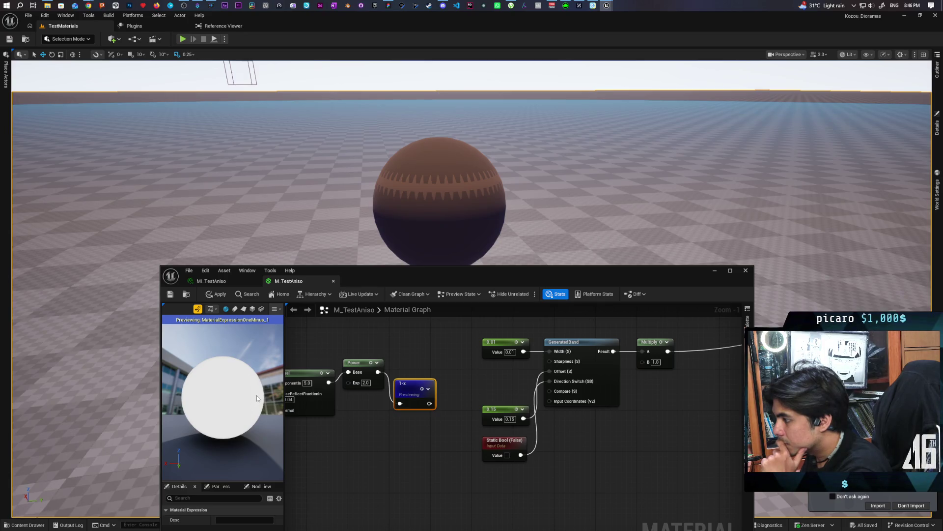
left_click_drag(363, 399, 404, 393)
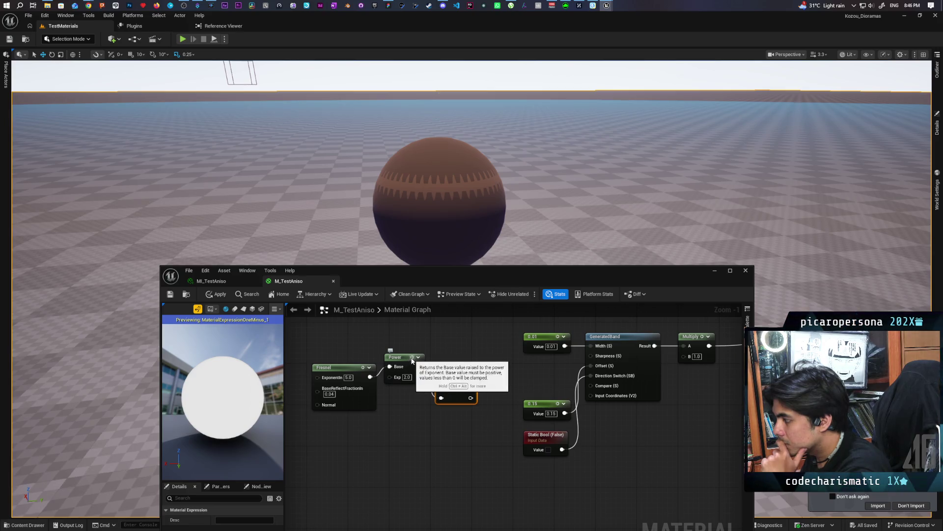
key("space")
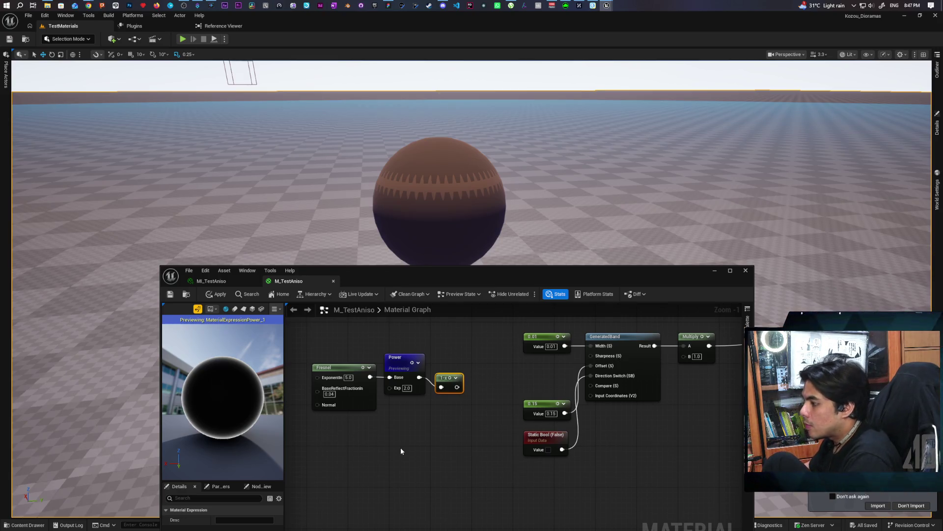
mouse_move(443, 453)
left_mouse_down()
mouse_move(429, 453)
mouse_move(442, 450)
left_mouse_up()
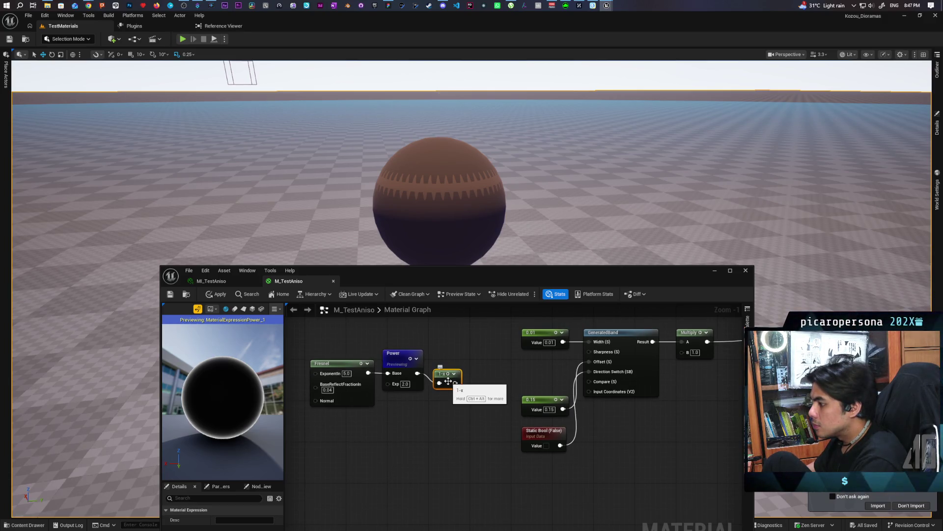
left_click_drag(454, 371, 459, 419)
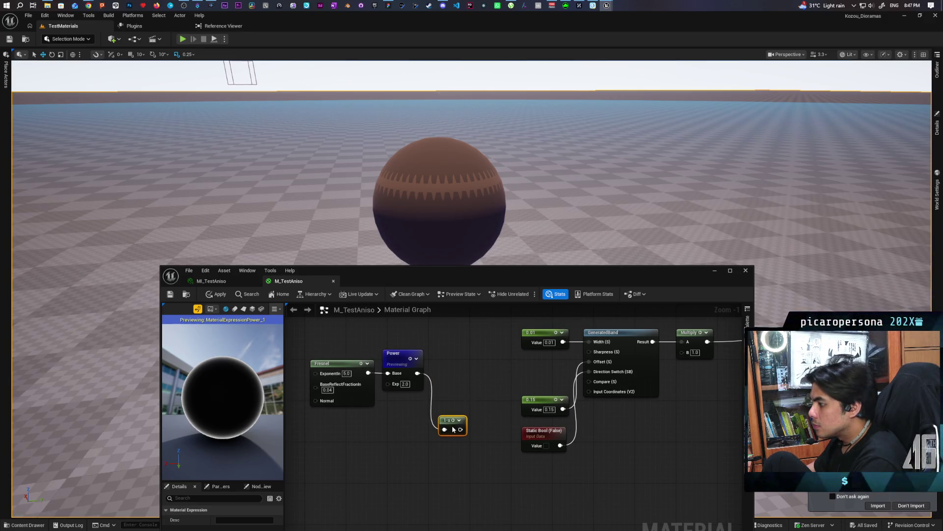
left_click(444, 348)
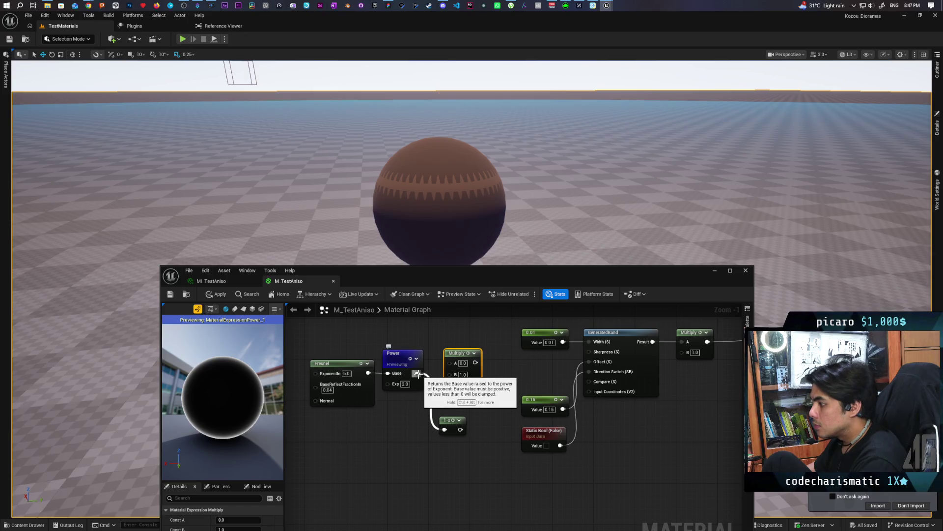
Step: Wire Power into the Multiply, place the 0.01 constant below it, and set Power Exp to 1.0
mouse_move(417, 373)
left_mouse_down()
mouse_move(450, 376)
mouse_move(450, 363)
left_mouse_up()
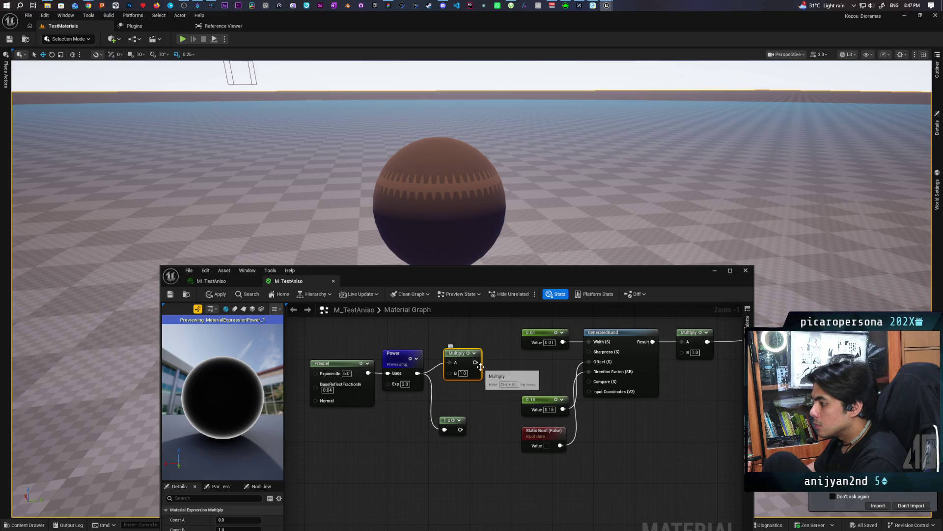
mouse_move(556, 340)
left_mouse_down()
mouse_move(474, 402)
mouse_move(448, 372)
mouse_move(589, 342)
left_mouse_up()
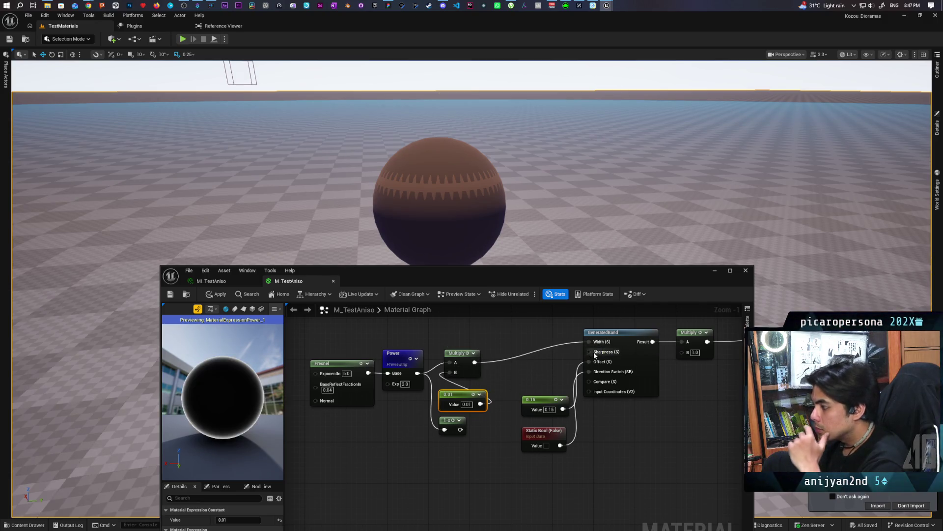
key("space")
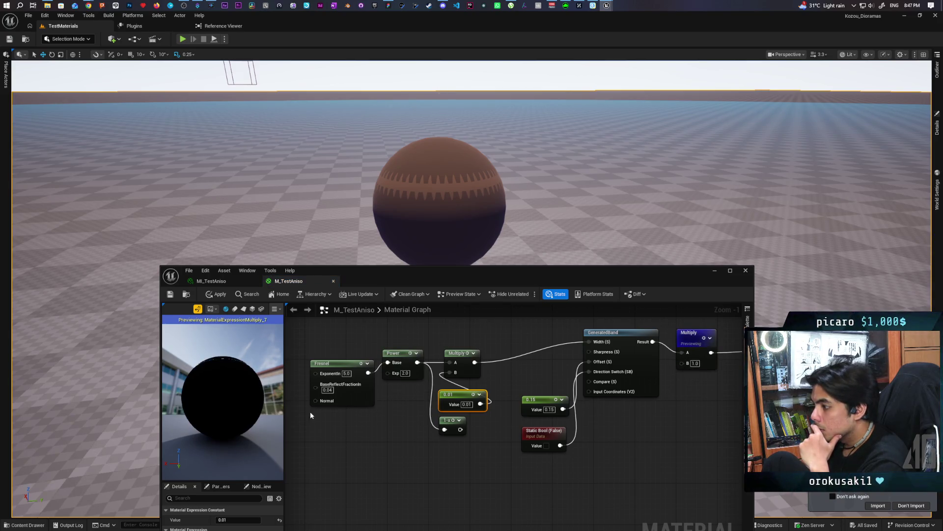
mouse_move(255, 412)
left_mouse_down()
mouse_move(196, 405)
mouse_move(216, 405)
mouse_move(206, 405)
mouse_move(238, 382)
left_mouse_up()
left_click(467, 404)
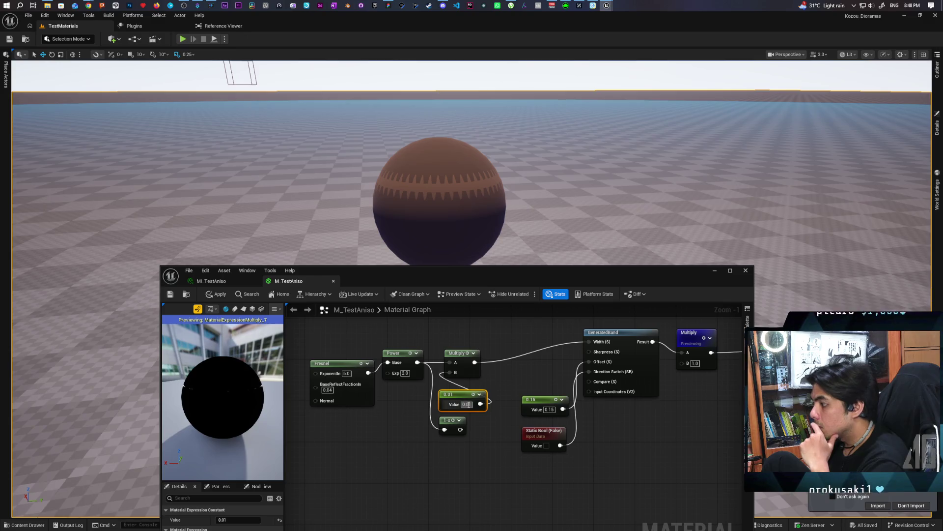
left_click(404, 373)
type("1")
left_click(385, 415)
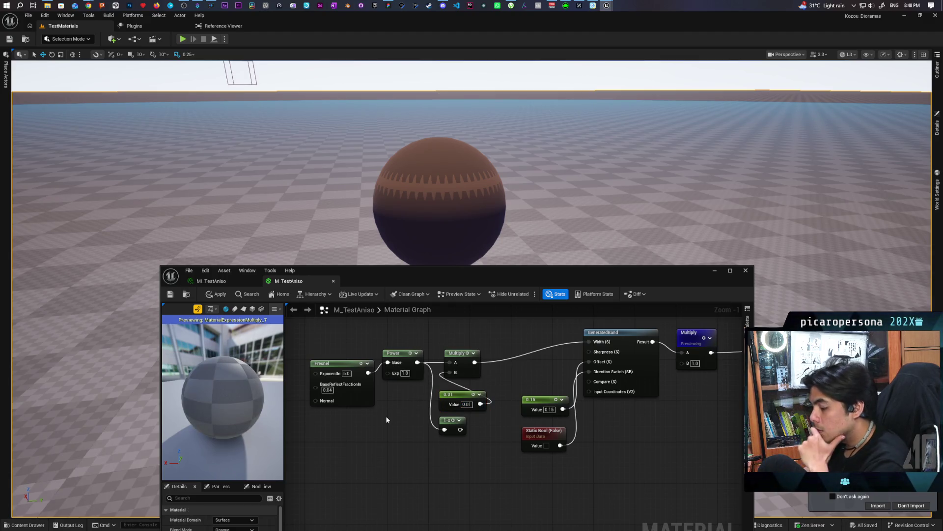
left_click_drag(226, 418, 270, 419)
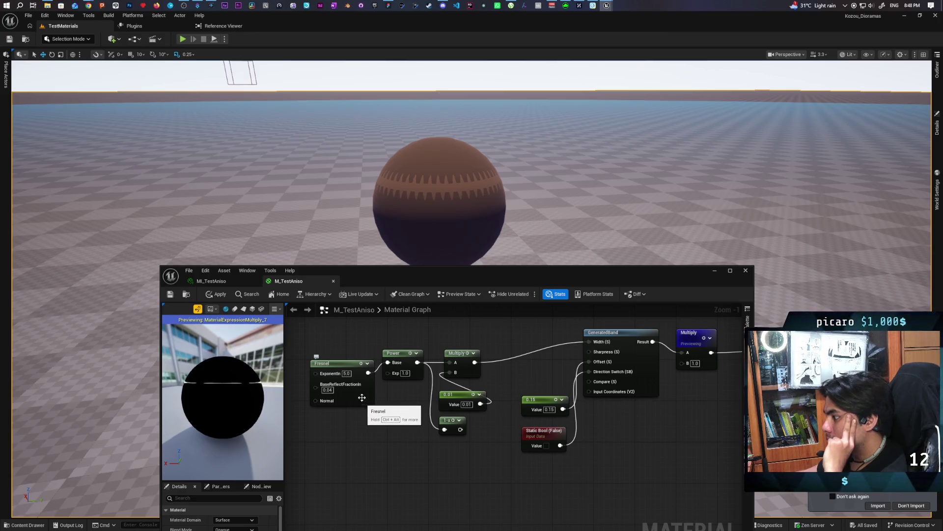
Step: Toggle the node preview between the Fresnel node and the final Multiply node
left_click(359, 364)
key("space")
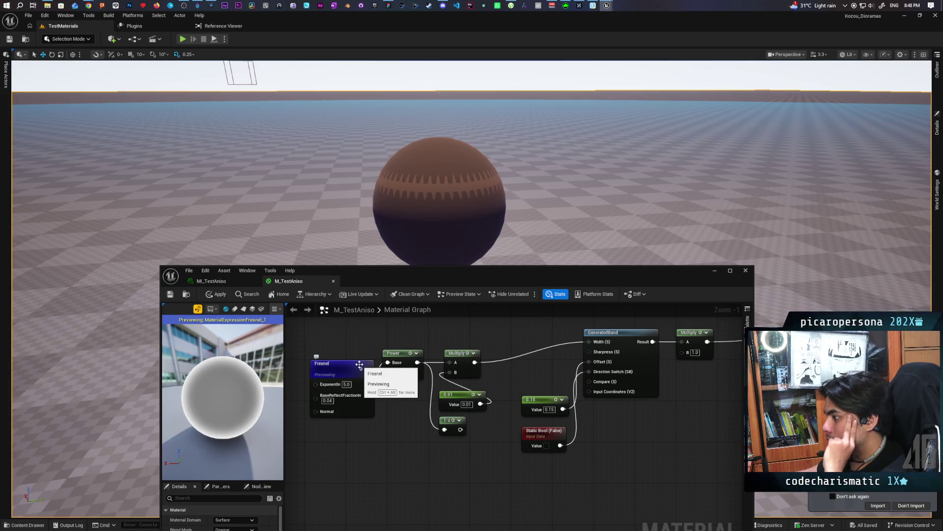
key("space")
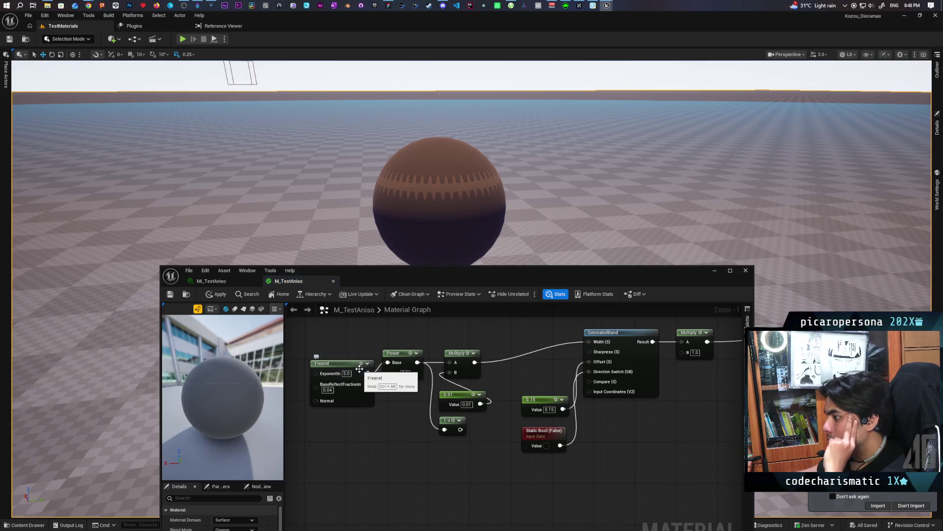
key("space")
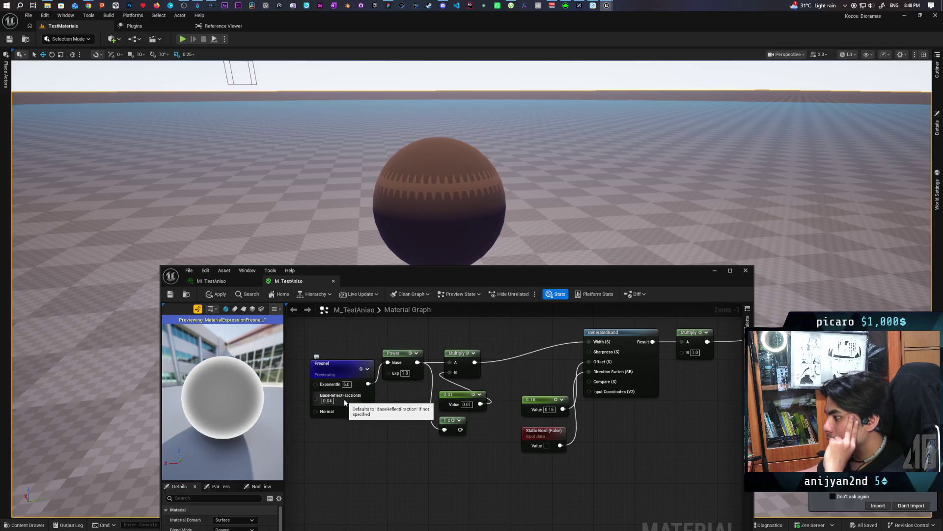
key("space")
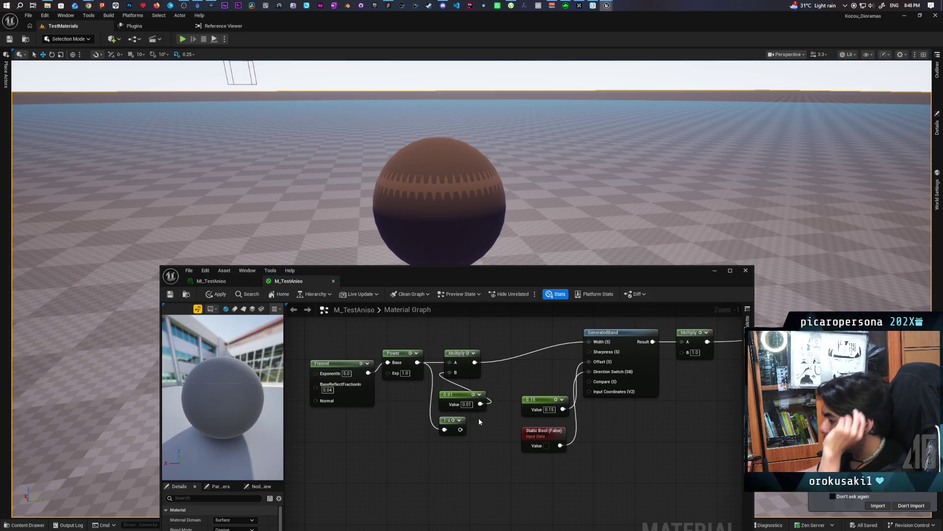
left_click(705, 335)
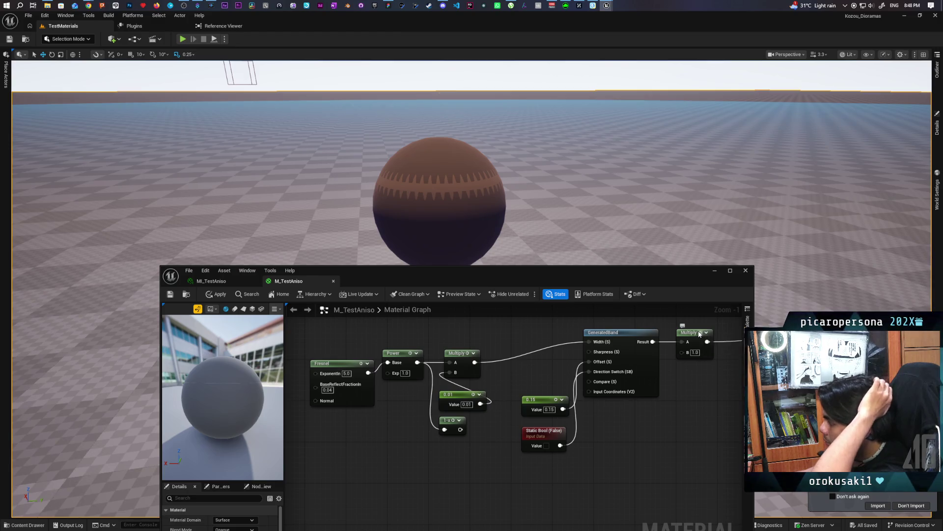
key("space")
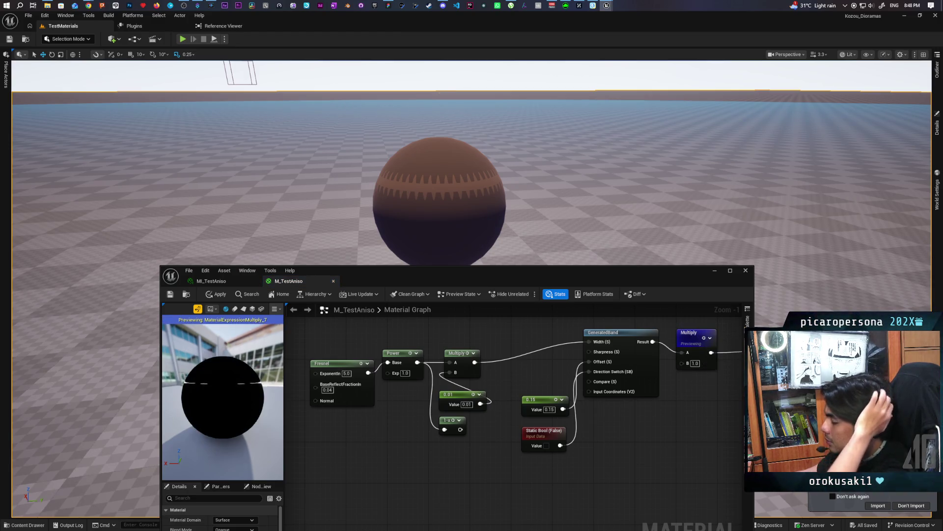
left_click_drag(219, 389, 245, 388)
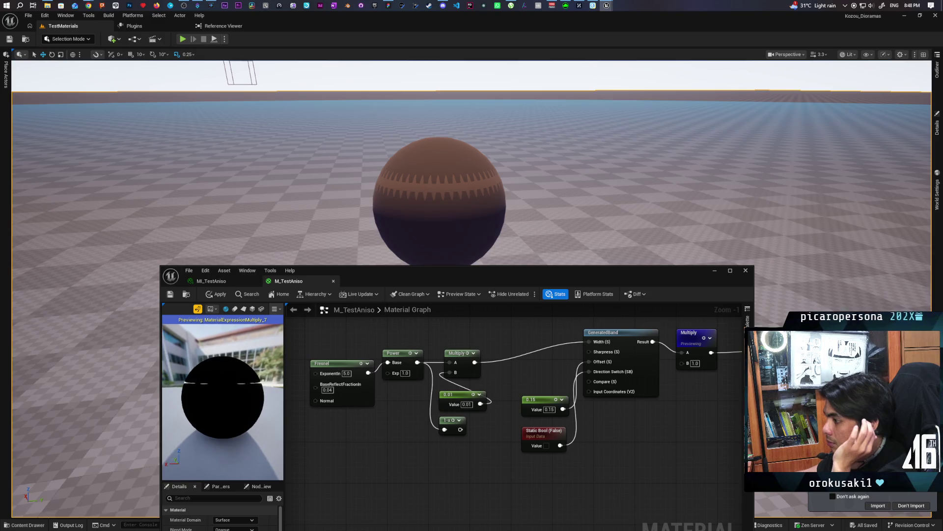
left_click_drag(327, 406, 374, 401)
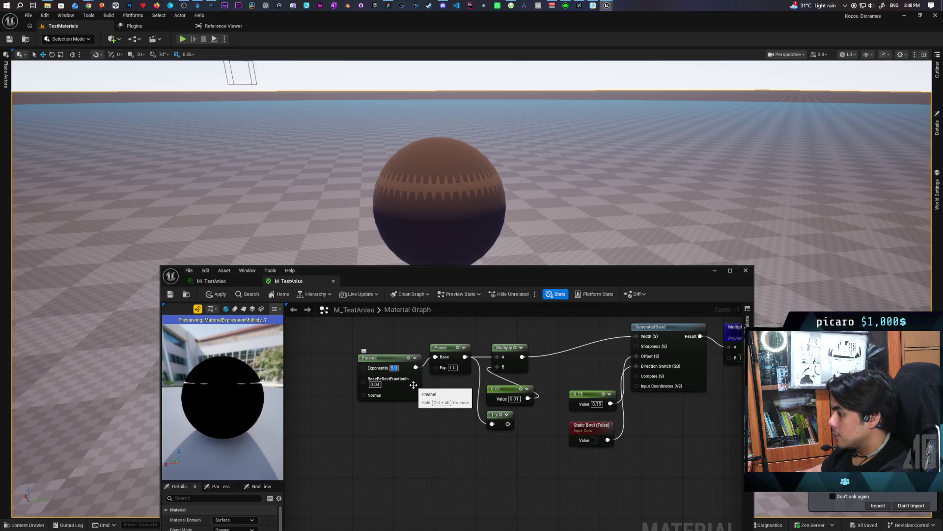
type("1")
Step: Set the Fresnel exponent to 1.0 (after trying 10.0) and change the constant from 0.01 to 0.02
key("Return")
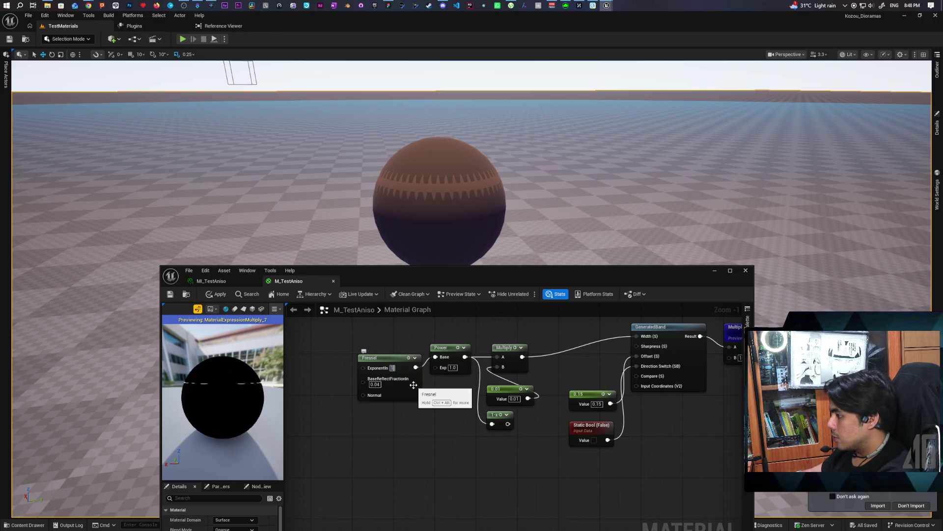
key("Return")
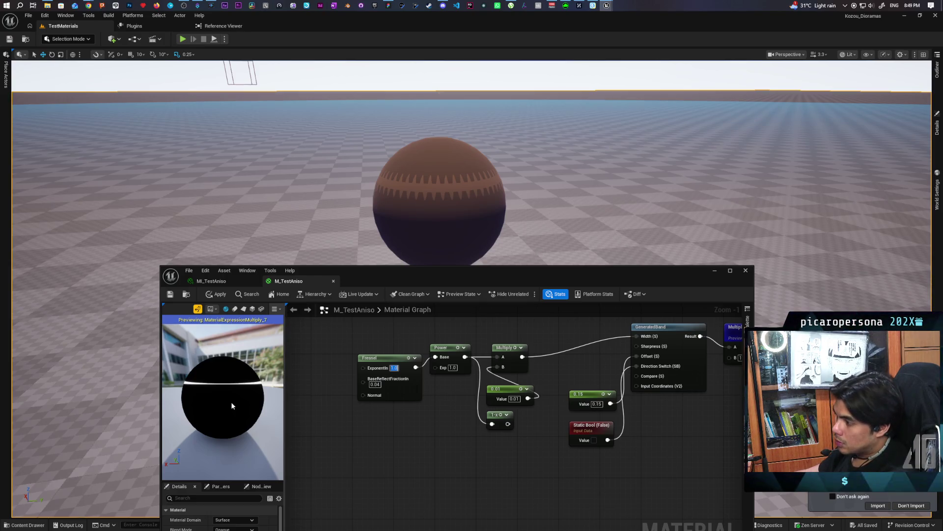
mouse_move(231, 402)
left_mouse_down()
mouse_move(273, 401)
mouse_move(272, 382)
left_mouse_up()
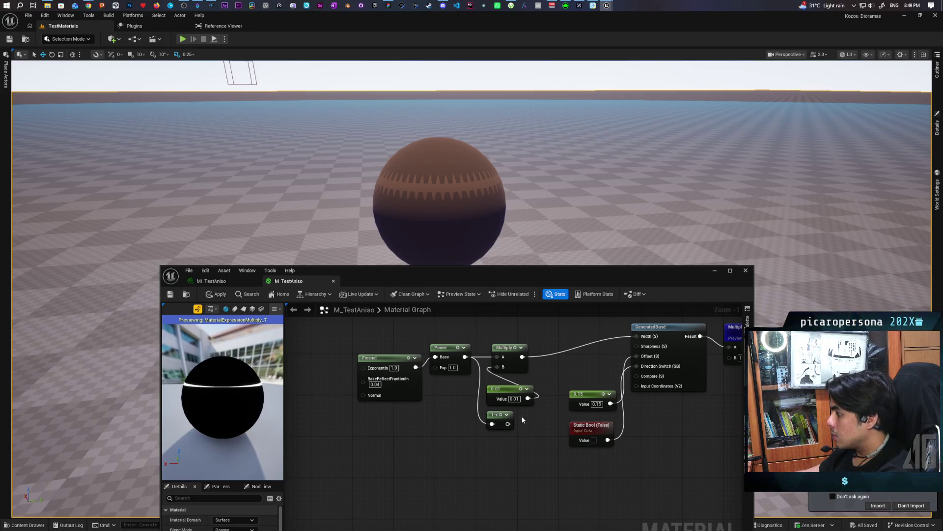
left_click(514, 399)
type("0.02")
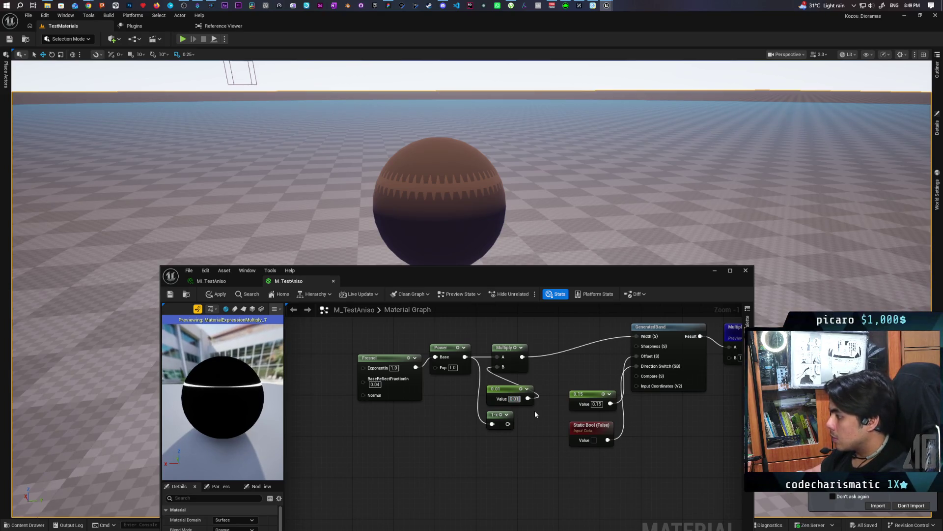
key("Return")
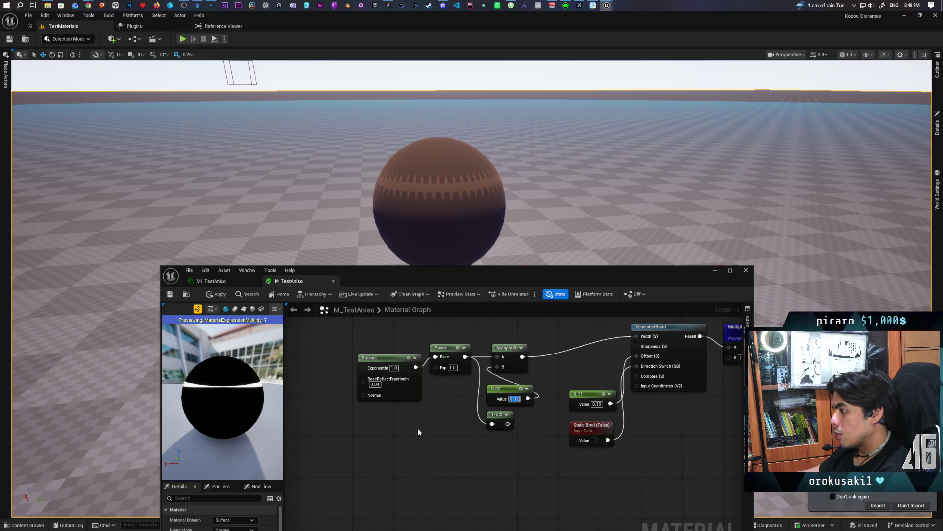
Step: Stop previewing the Multiply node and apply the material edits to the level sphere
scroll(417, 428, "down", 2)
mouse_move(391, 451)
left_mouse_down()
mouse_move(326, 447)
mouse_move(392, 446)
left_mouse_up()
scroll(619, 444, "down", 3)
left_click_drag(619, 445, 444, 435)
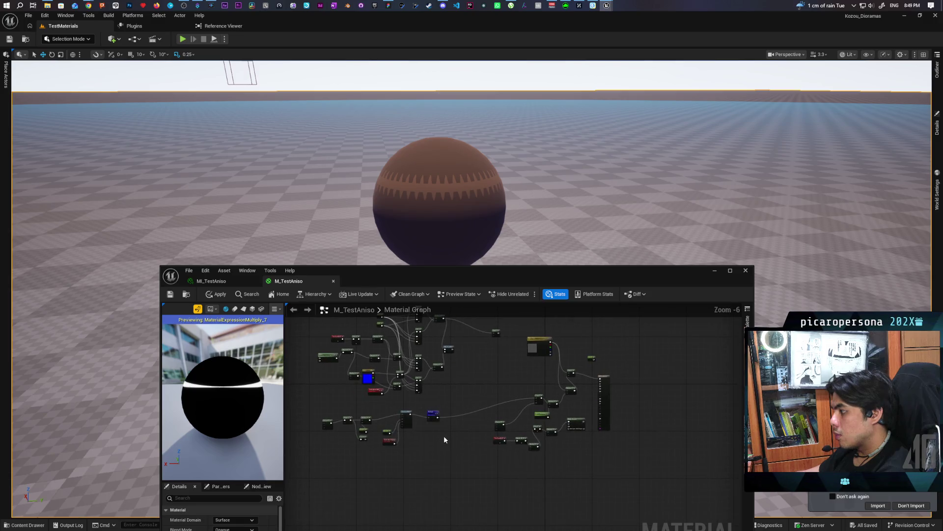
scroll(443, 435, "up", 3)
key("space")
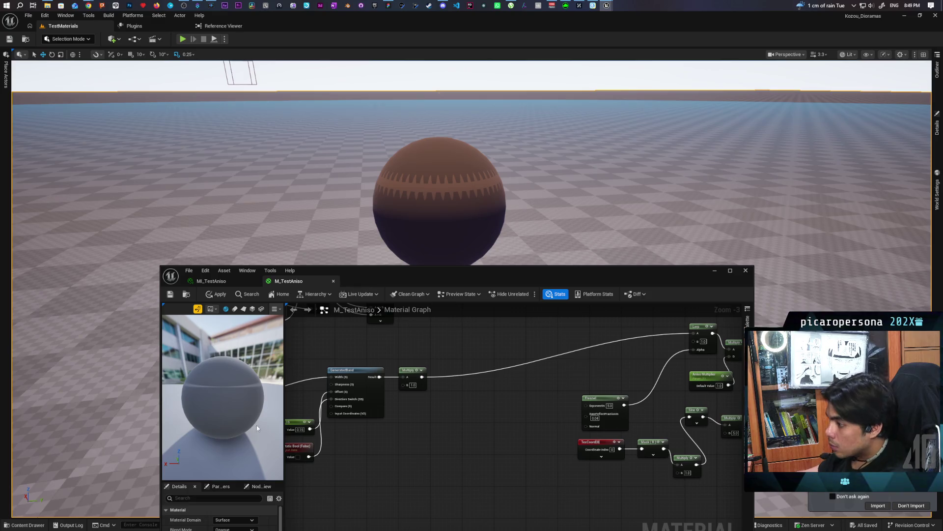
mouse_move(256, 425)
left_mouse_down()
mouse_move(265, 425)
mouse_move(248, 425)
mouse_move(265, 425)
left_mouse_up()
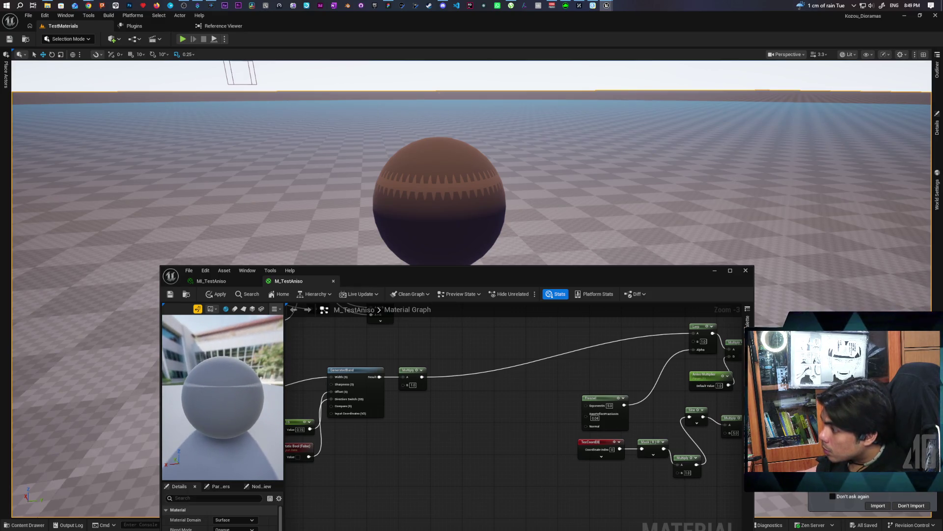
left_click(216, 294)
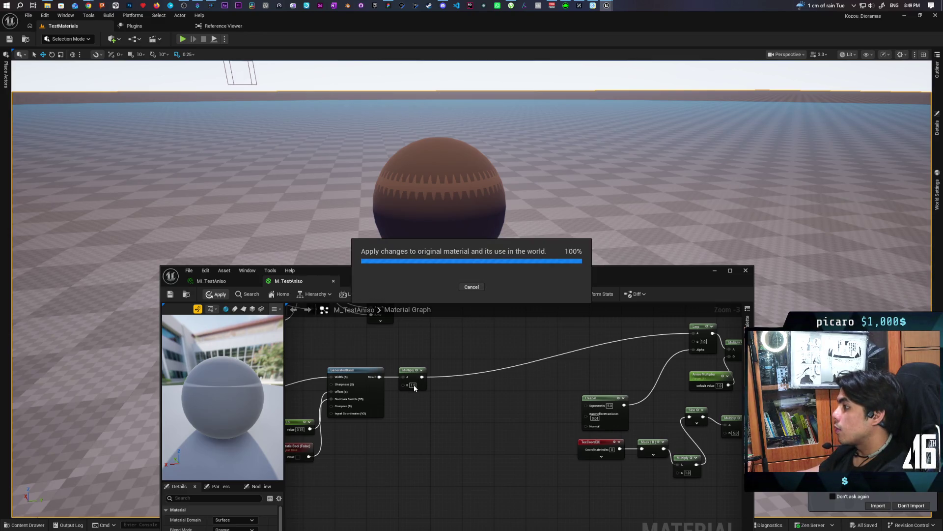
Step: Orbit the level camera around the sphere and move the Fresnel node further left
mouse_move(442, 214)
left_mouse_down()
mouse_move(452, 202)
mouse_move(442, 214)
mouse_move(344, 211)
mouse_move(423, 207)
mouse_move(374, 216)
mouse_move(412, 197)
mouse_move(403, 206)
mouse_move(408, 197)
mouse_move(344, 147)
mouse_move(413, 201)
mouse_move(422, 207)
mouse_move(432, 193)
left_mouse_up()
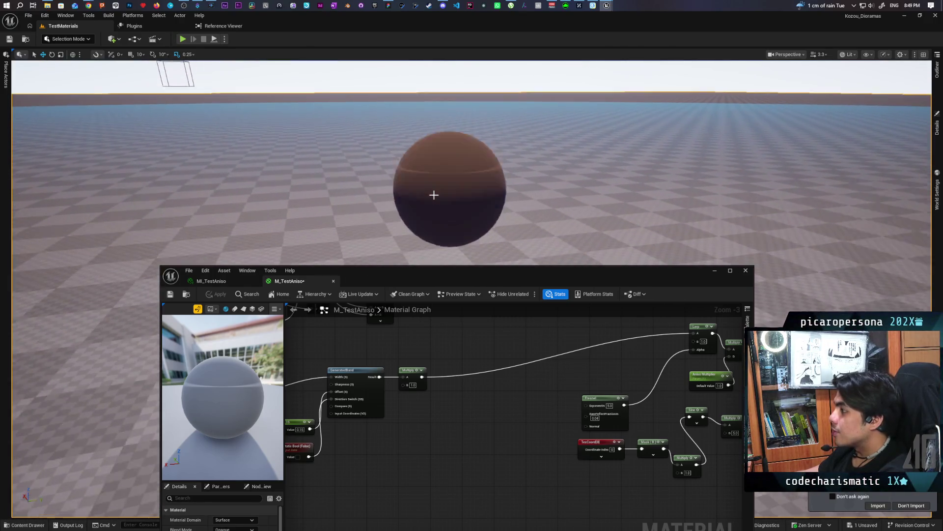
scroll(432, 194, "up", 3)
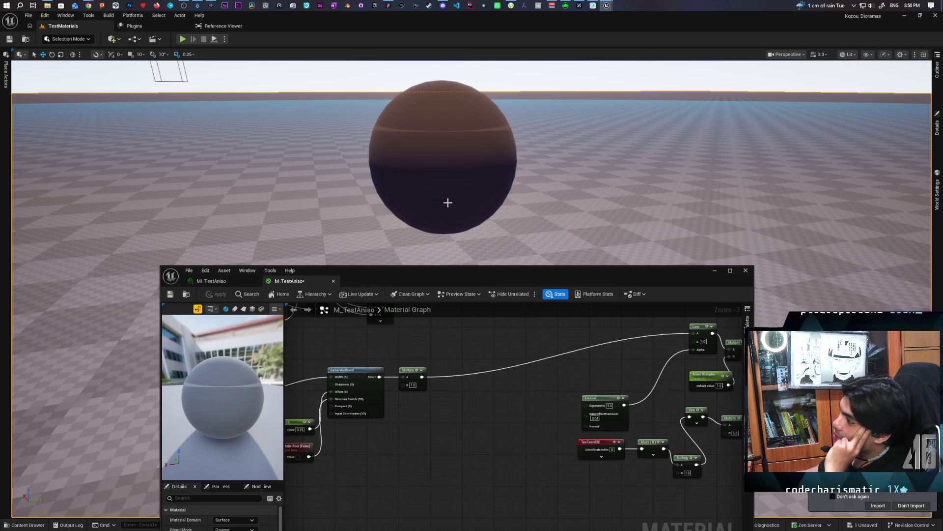
left_click_drag(413, 451, 392, 402)
left_click_drag(353, 430, 386, 421)
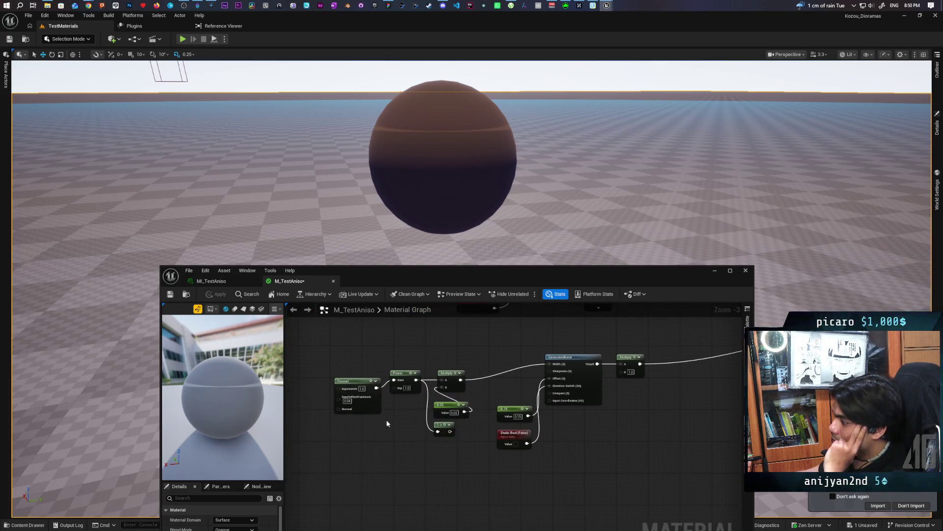
left_click_drag(359, 383, 314, 379)
left_click_drag(359, 421, 396, 414)
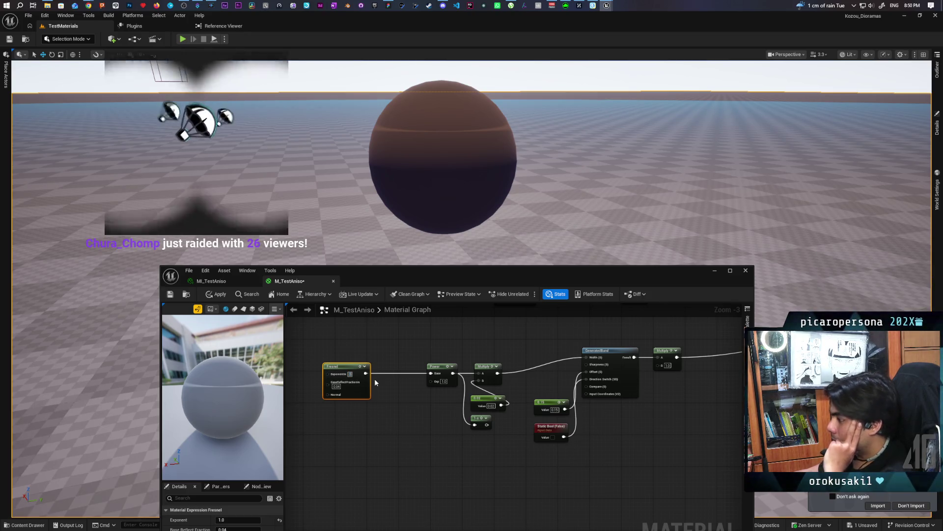
Step: Reapply the material, then change the 0.02 constant to 0.05 and apply it again
left_click(391, 421)
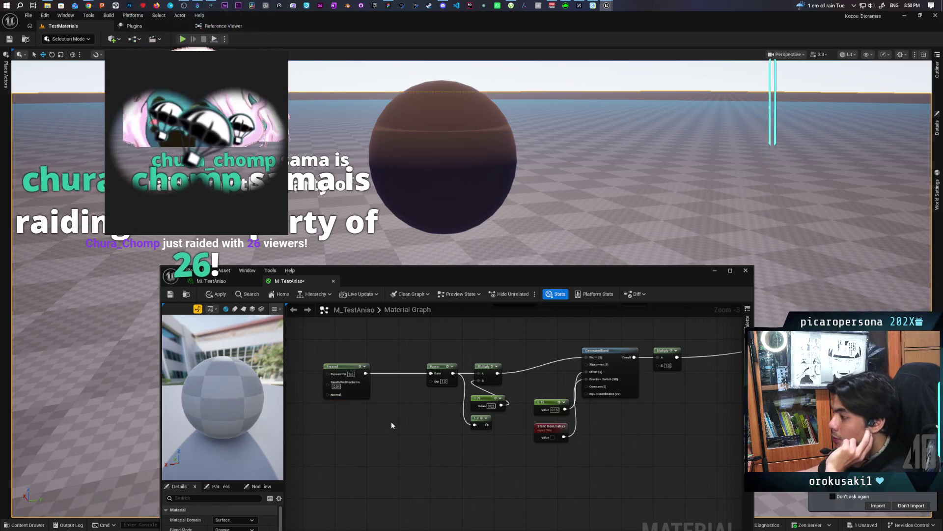
left_click(210, 294)
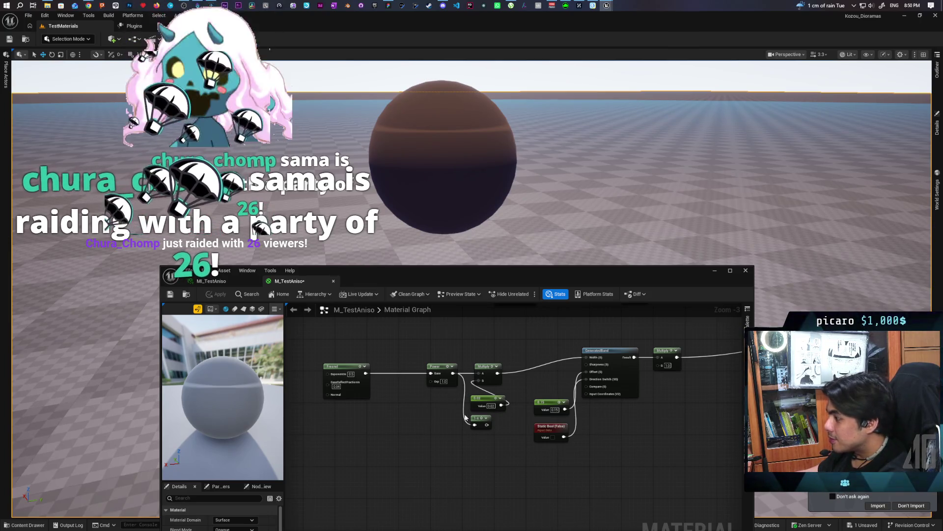
left_click(491, 406)
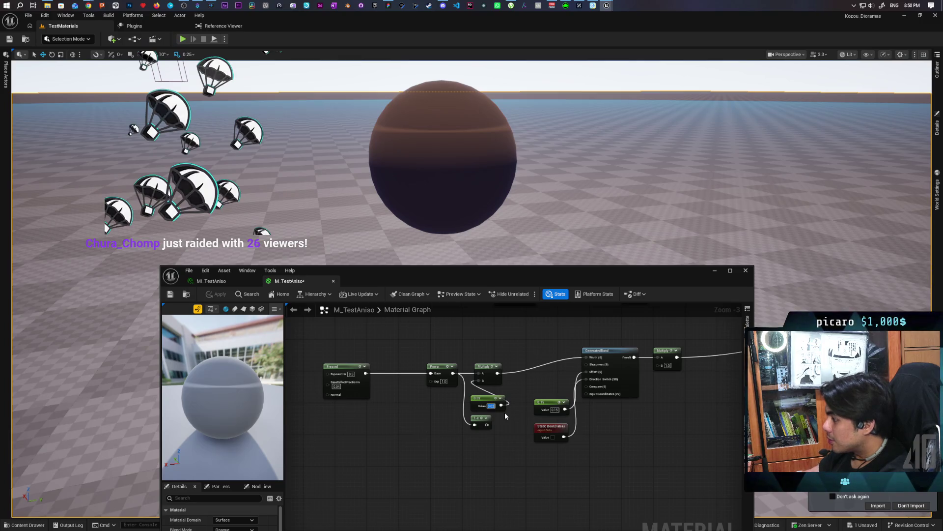
type("0.05")
key("Return")
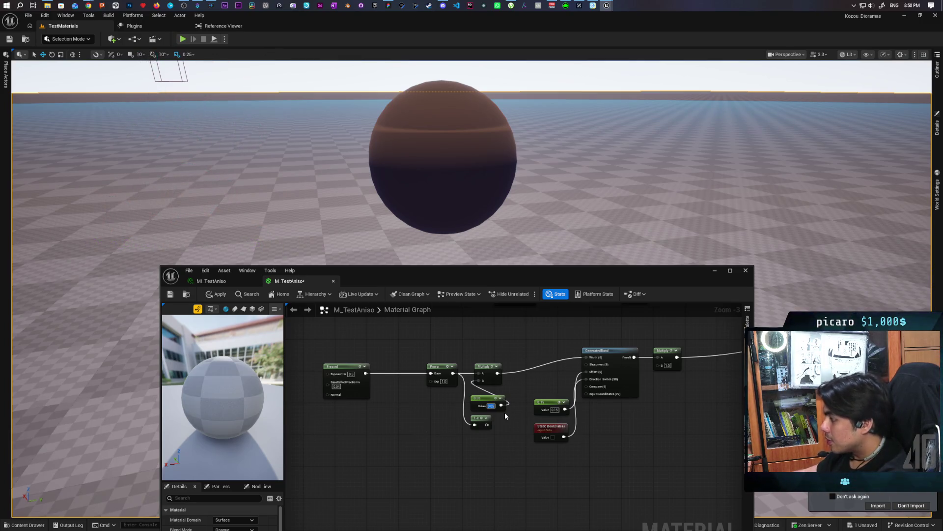
left_click(217, 294)
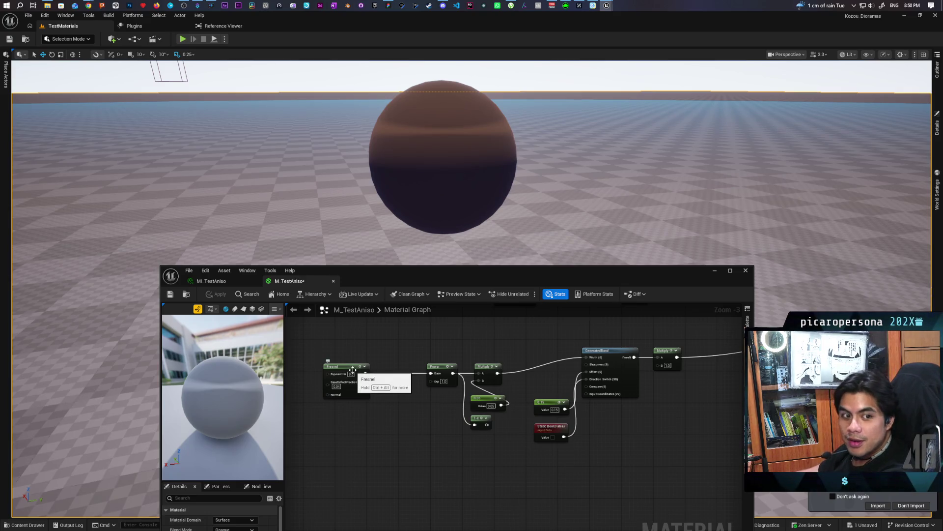
Step: Tilt the viewport camera to inspect the updated sphere
scroll(455, 171, "up", 2)
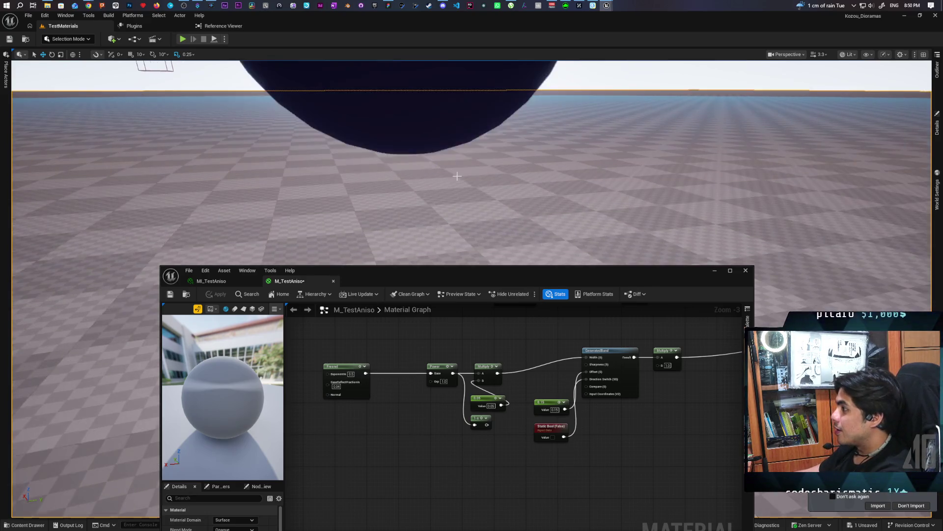
scroll(455, 170, "down", 4)
mouse_move(471, 172)
left_mouse_down()
mouse_move(471, 147)
mouse_move(471, 177)
mouse_move(497, 184)
mouse_move(443, 184)
mouse_move(491, 182)
left_mouse_up()
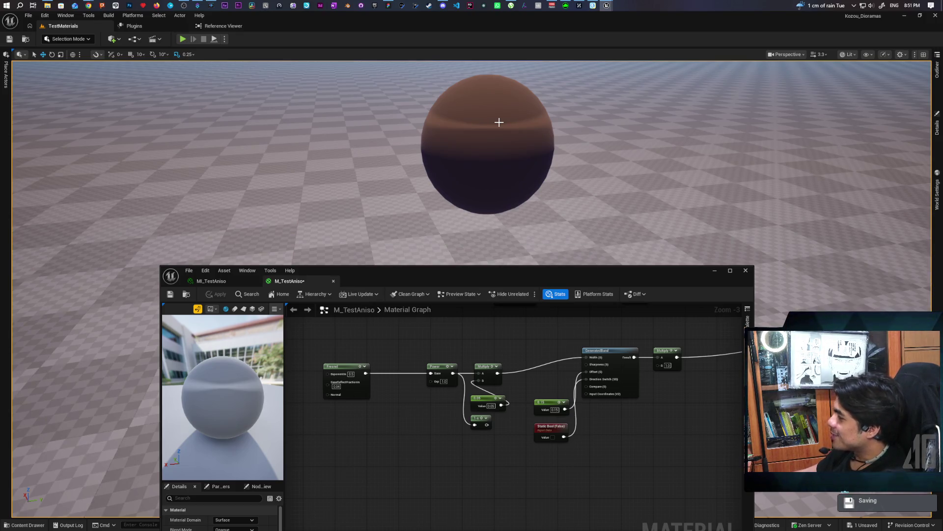
mouse_move(521, 430)
left_mouse_down()
mouse_move(447, 411)
mouse_move(438, 422)
left_mouse_up()
scroll(397, 384, "up", 1)
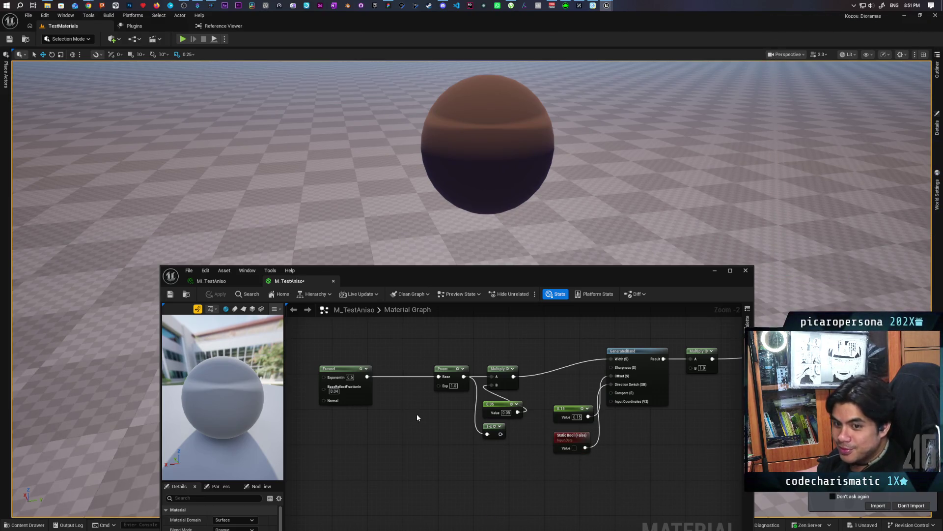
scroll(494, 361, "down", 5)
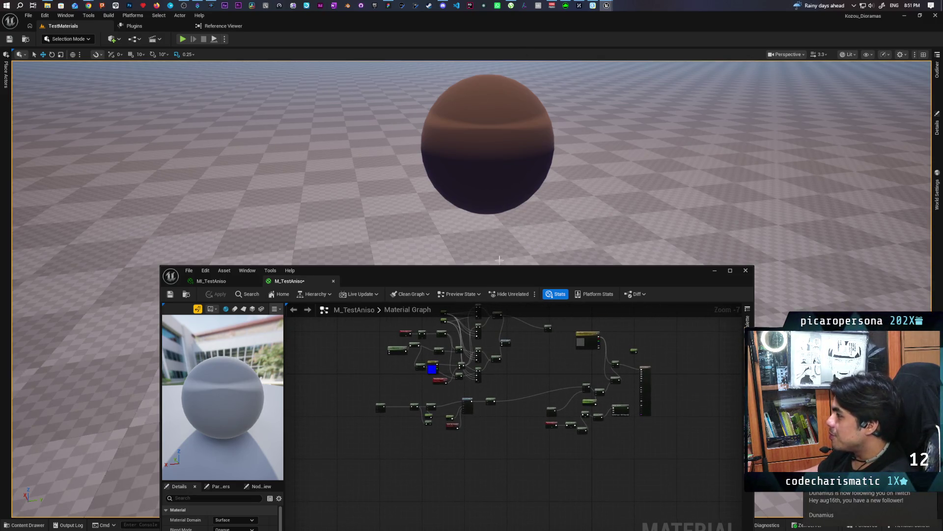
mouse_move(538, 362)
left_mouse_down()
mouse_move(493, 423)
mouse_move(479, 413)
mouse_move(476, 376)
mouse_move(471, 417)
left_mouse_up()
scroll(476, 376, "down", 1)
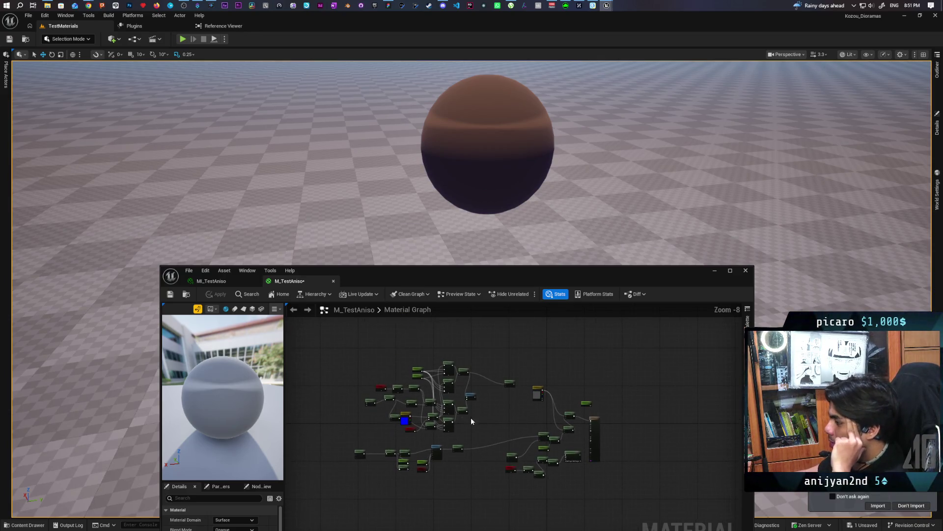
left_click_drag(357, 361, 491, 429)
scroll(443, 404, "up", 4)
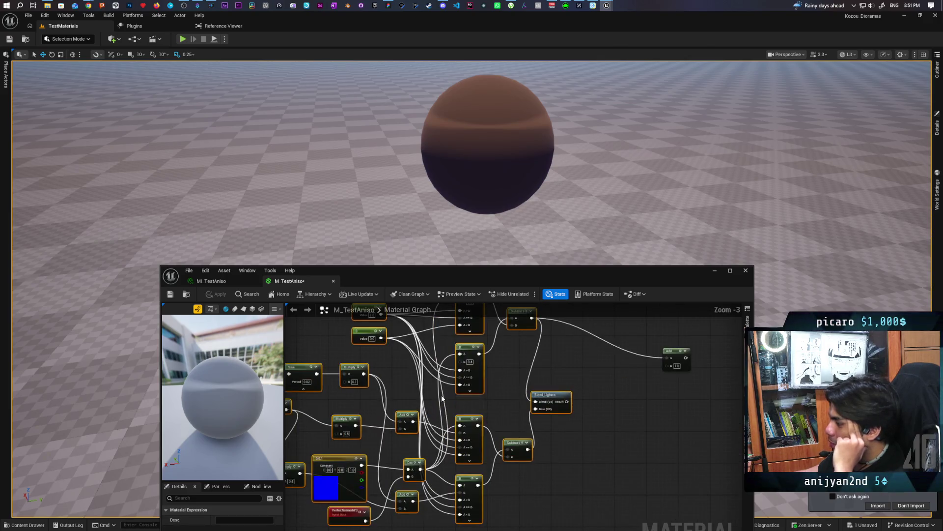
mouse_move(444, 403)
left_mouse_down()
mouse_move(441, 378)
mouse_move(429, 407)
mouse_move(378, 418)
mouse_move(441, 369)
mouse_move(425, 396)
mouse_move(401, 396)
left_mouse_up()
scroll(395, 357, "down", 3)
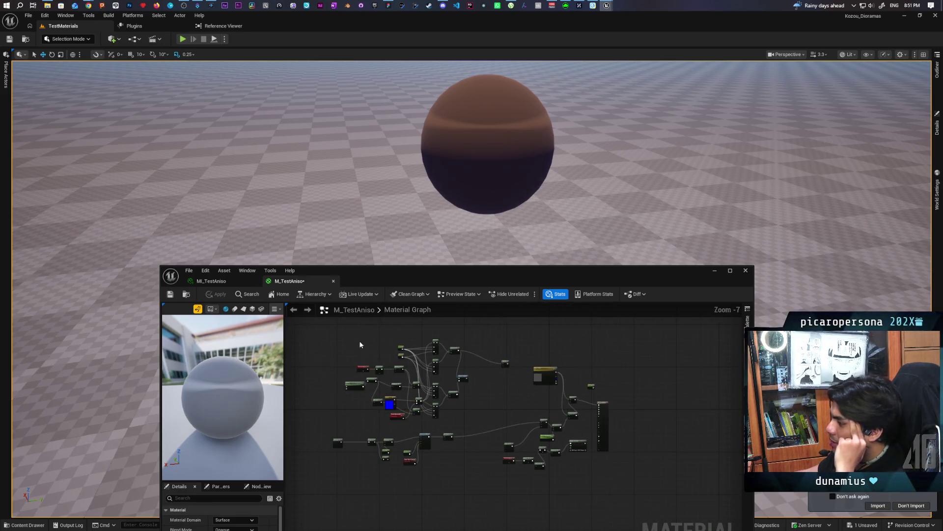
mouse_move(354, 340)
left_mouse_down()
mouse_move(454, 399)
mouse_move(471, 416)
mouse_move(463, 418)
left_mouse_up()
key("f")
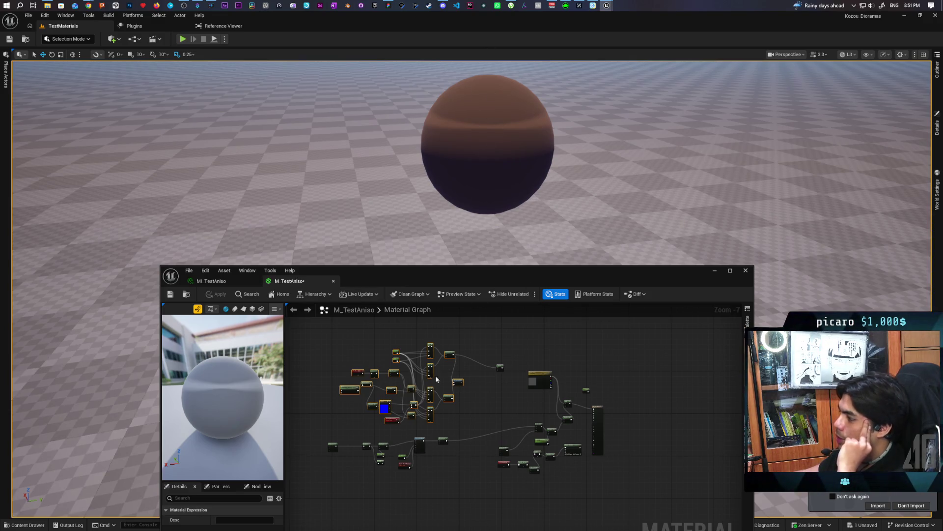
scroll(437, 378, "up", 7)
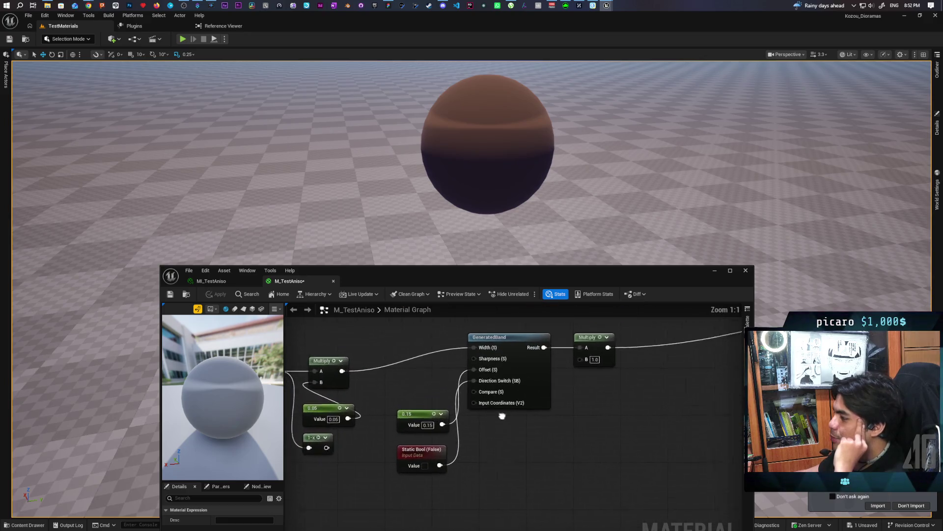
left_click_drag(502, 415, 456, 440)
left_click(462, 361)
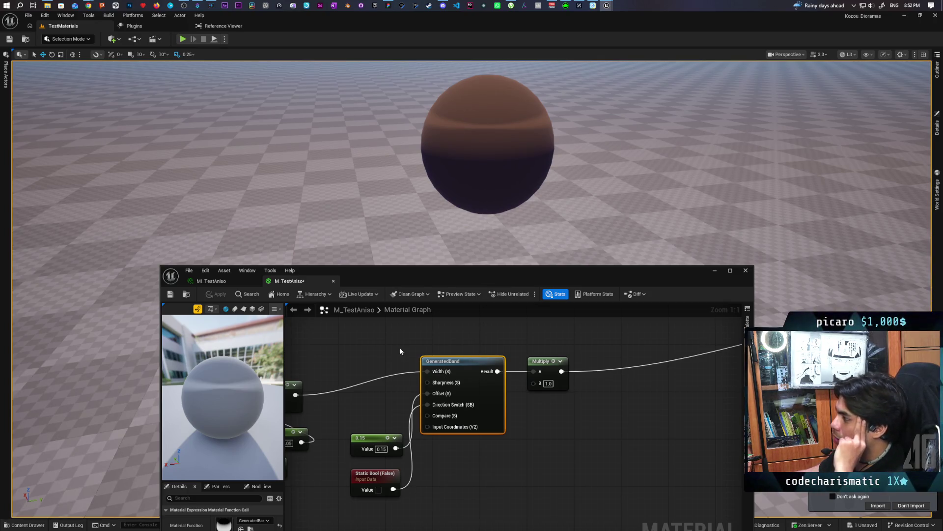
scroll(400, 351, "down", 7)
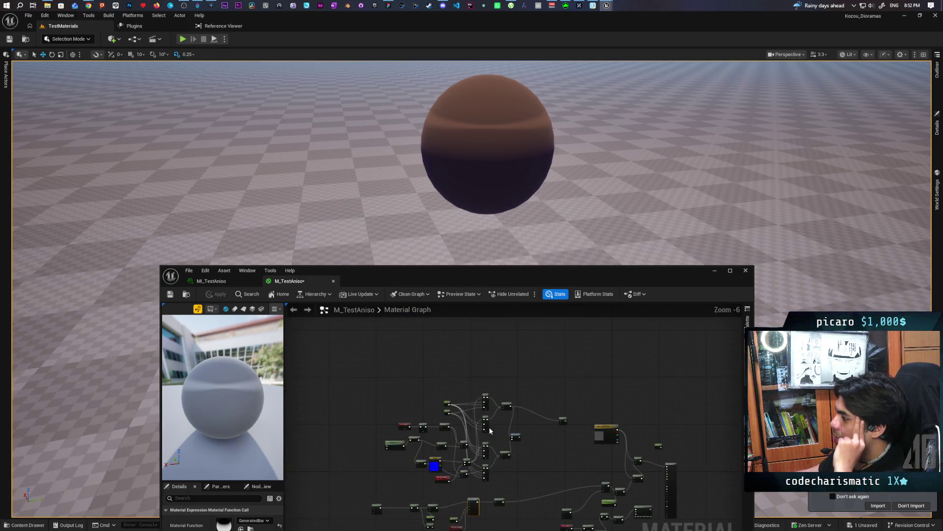
scroll(490, 430, "up", 3)
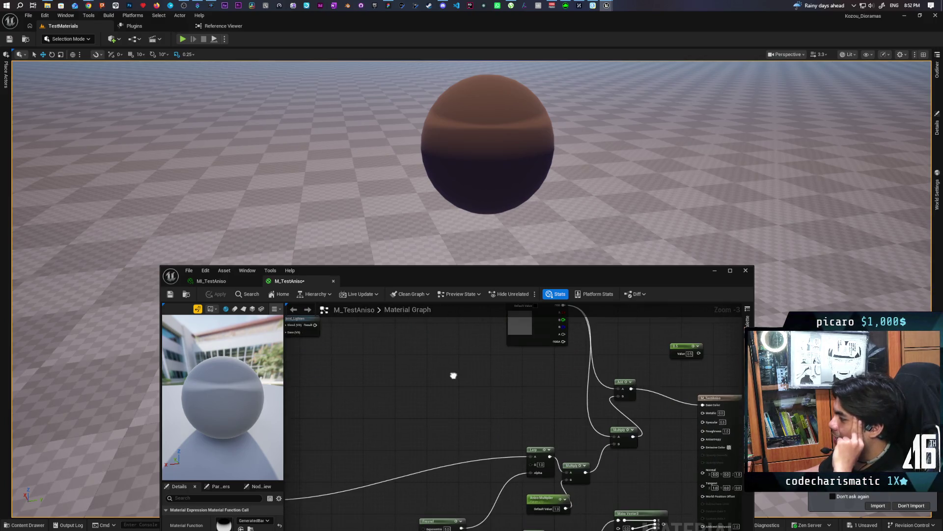
scroll(453, 376, "down", 1)
Step: Wire the Add node output and apply the material so the sphere shows the zigzag band
mouse_move(446, 335)
left_mouse_down()
mouse_move(511, 358)
mouse_move(518, 467)
left_mouse_up()
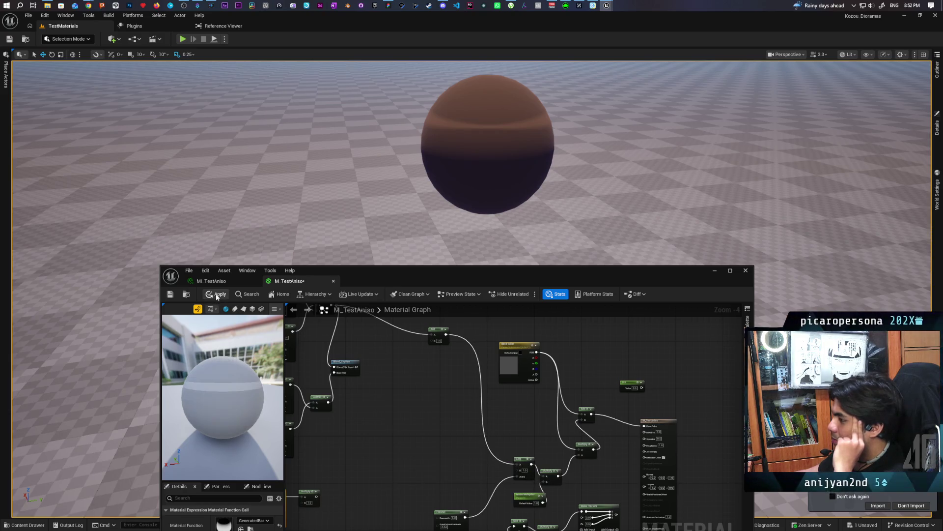
left_click(218, 295)
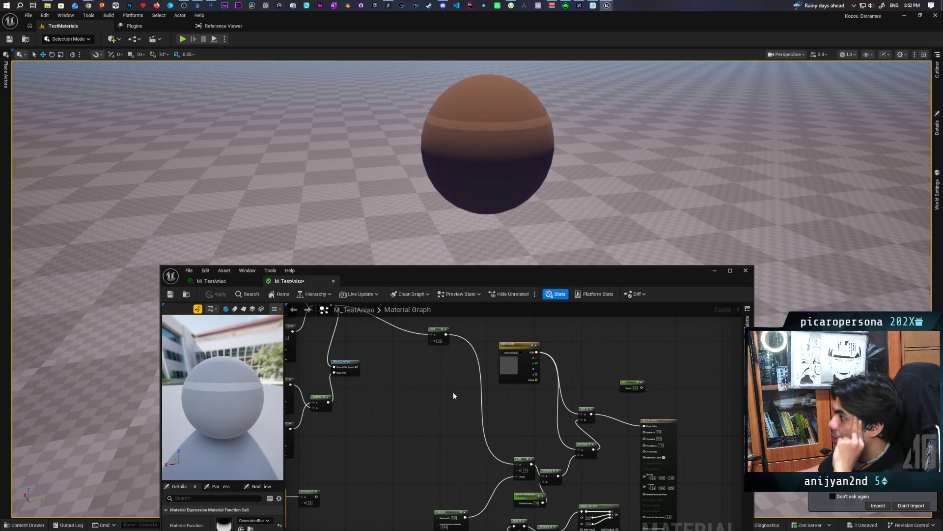
mouse_move(452, 391)
left_mouse_down()
mouse_move(484, 391)
mouse_move(520, 442)
left_mouse_up()
mouse_move(452, 424)
left_mouse_down()
mouse_move(456, 375)
mouse_move(601, 466)
left_mouse_up()
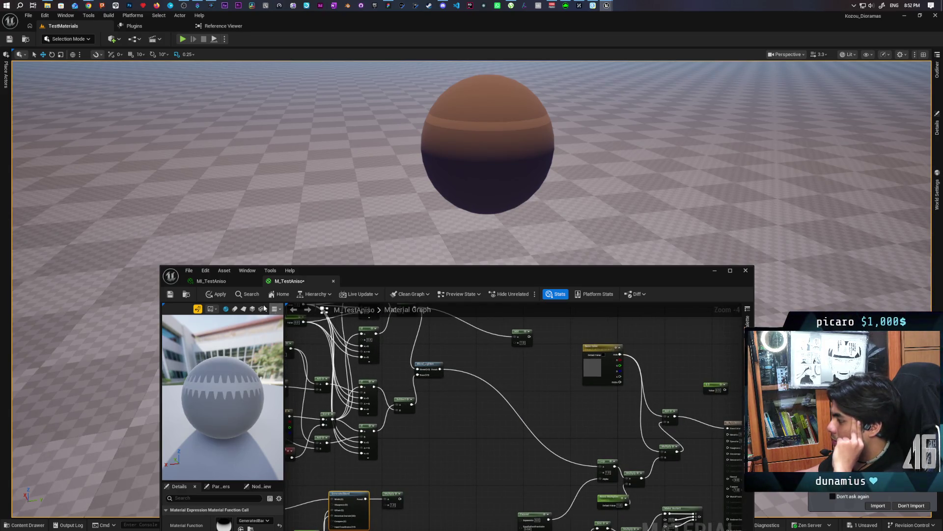
left_click(215, 294)
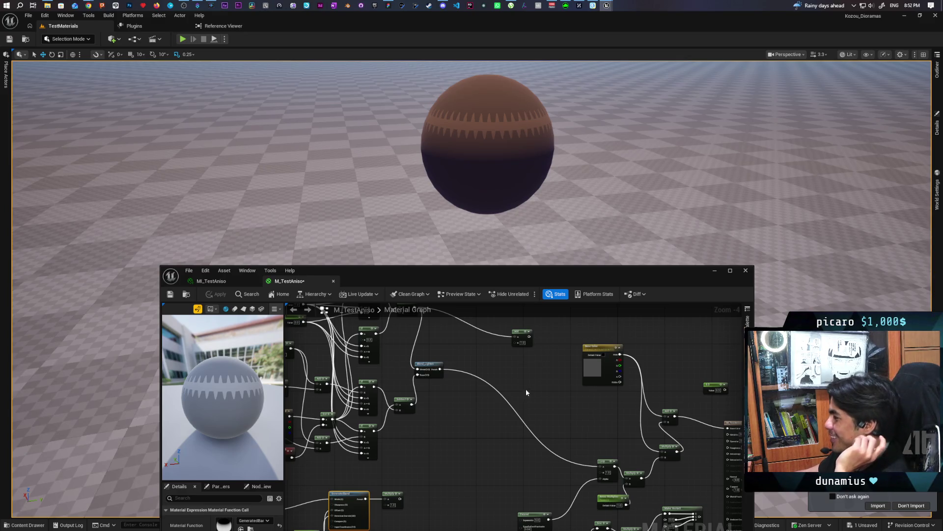
Step: Shift the graph view and minimize the material editor window
mouse_move(447, 404)
left_mouse_down()
mouse_move(547, 458)
mouse_move(527, 444)
left_mouse_up()
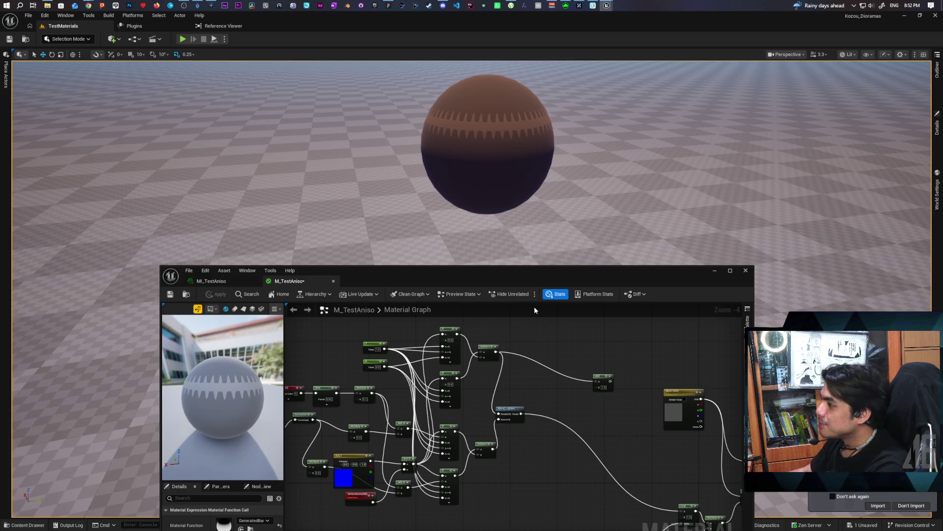
left_click(410, 310)
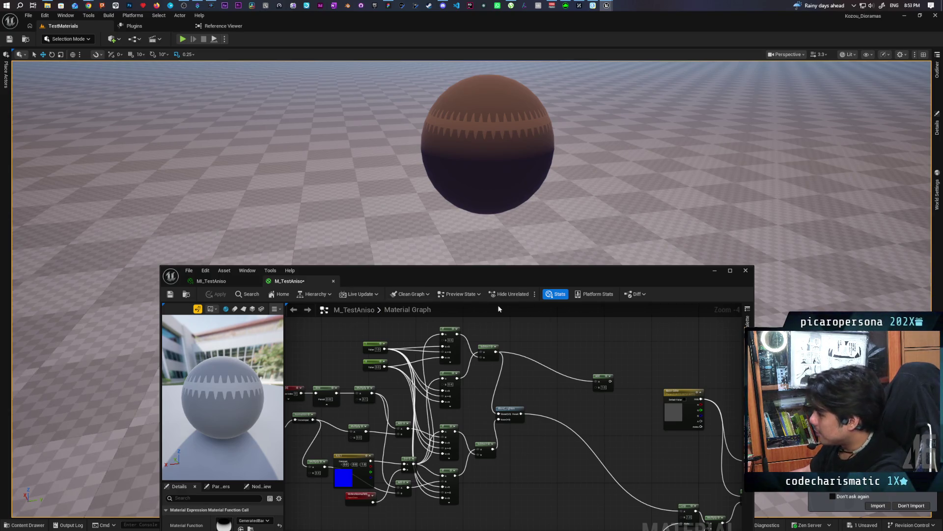
left_click(715, 271)
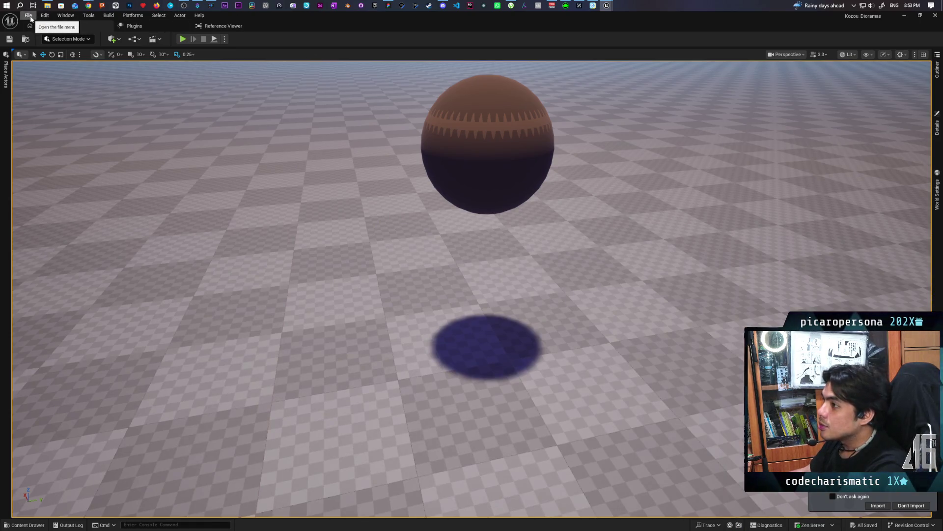
Step: Load the Farmlands level from the Maps folder and right-click the landscape in the viewport
left_click(25, 39)
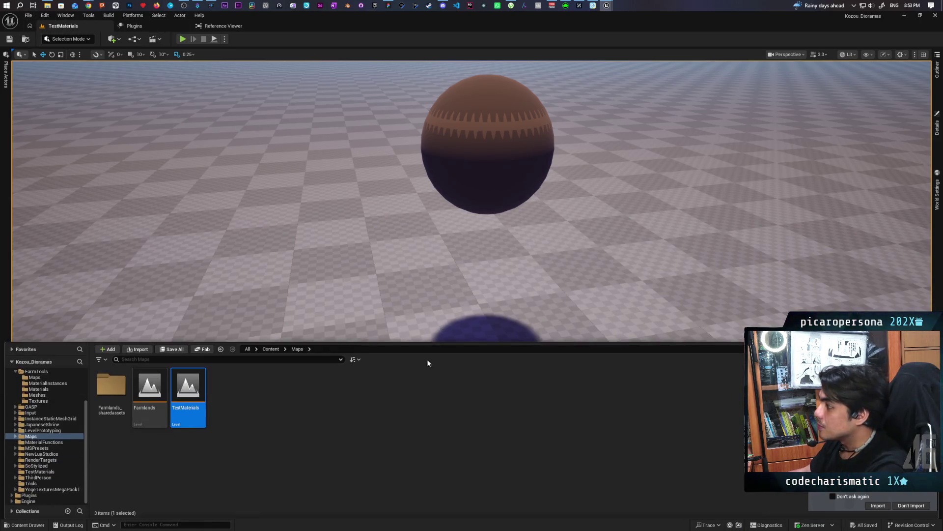
double_click(150, 390)
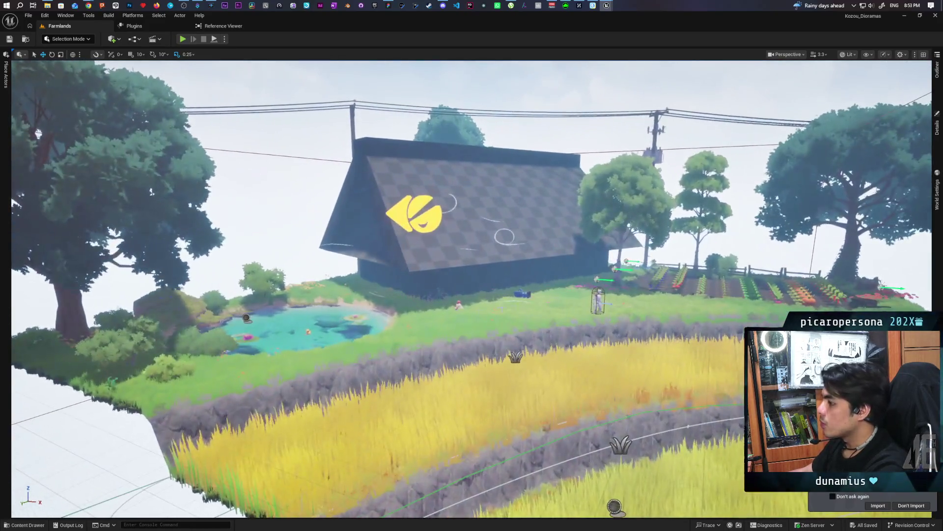
right_click(447, 323)
Step: Start Play-In-Editor with Alt+P and walk the mannequin into the pond past the duck
key("Escape")
key("alt+p")
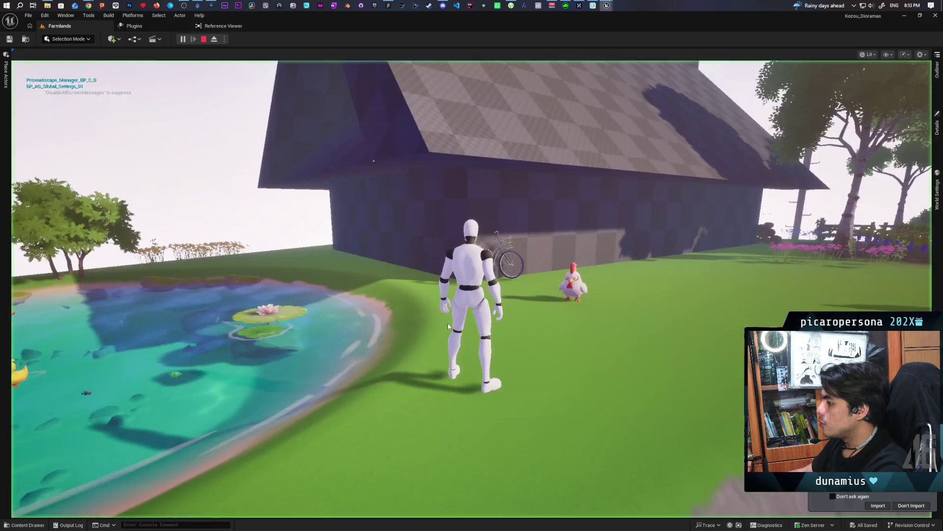
key("a")
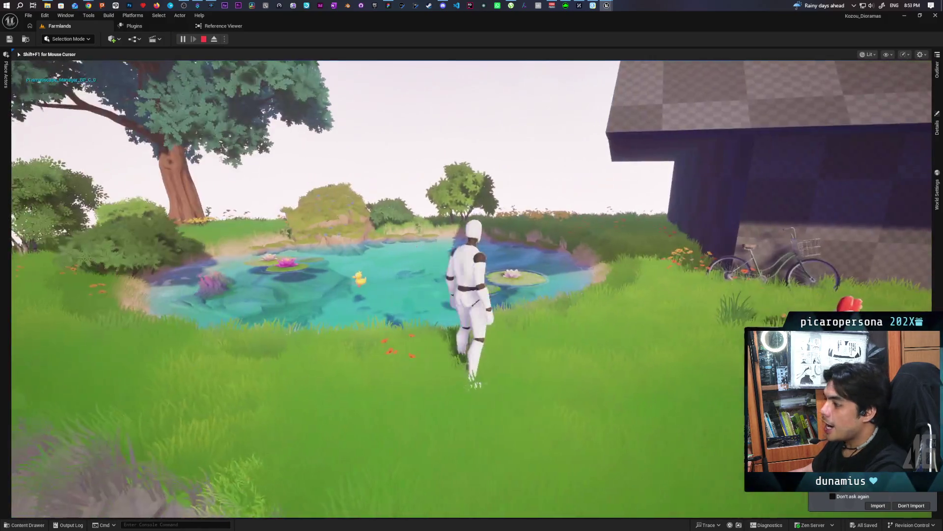
key("w")
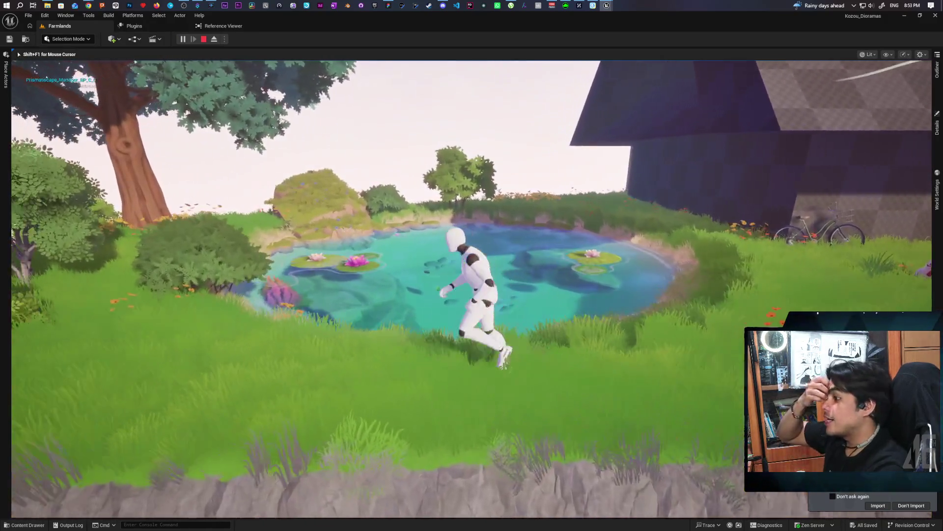
key("s")
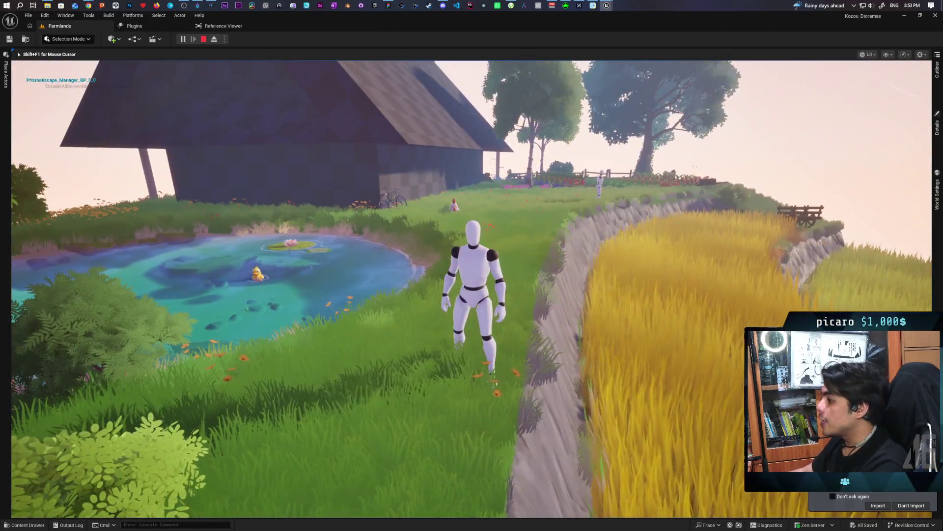
key("w")
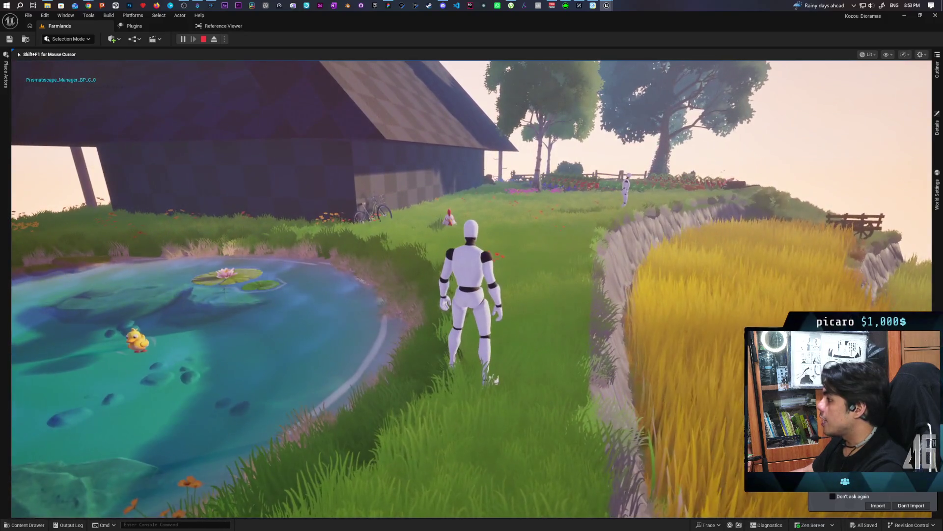
key("w")
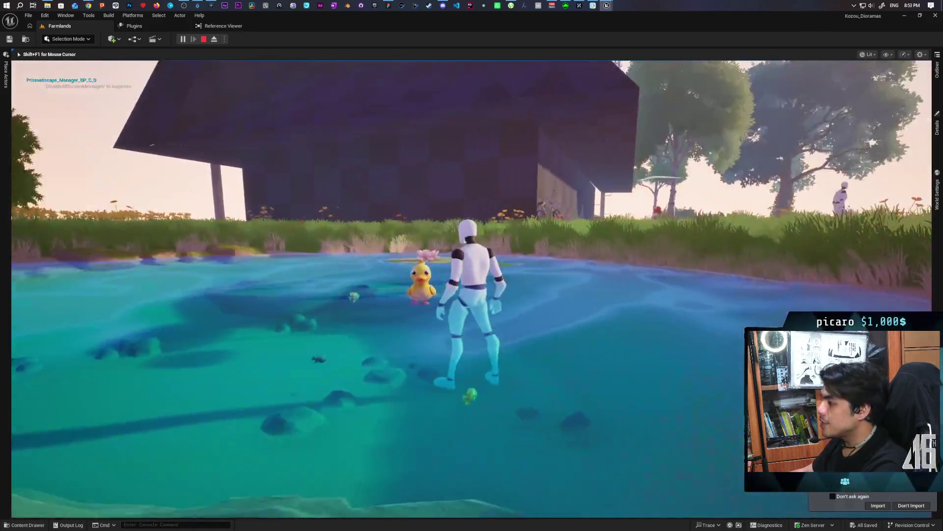
key("s")
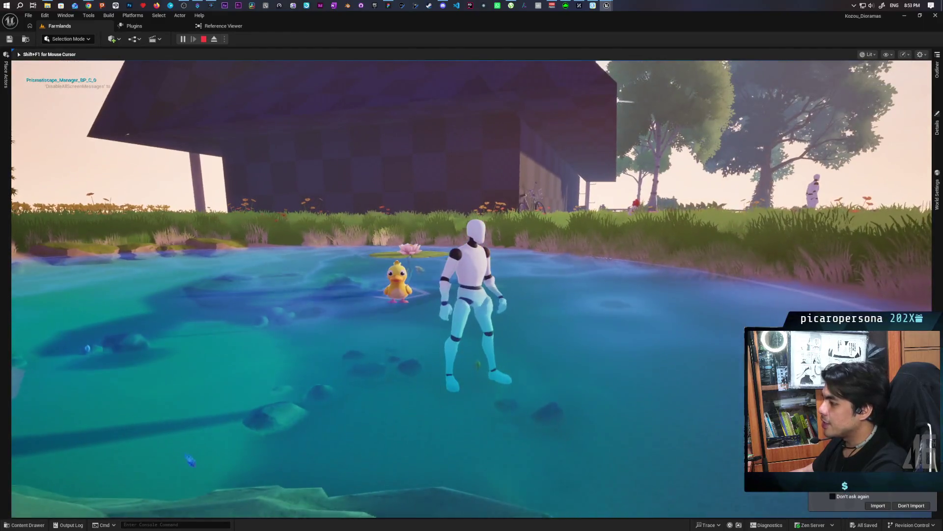
key("w")
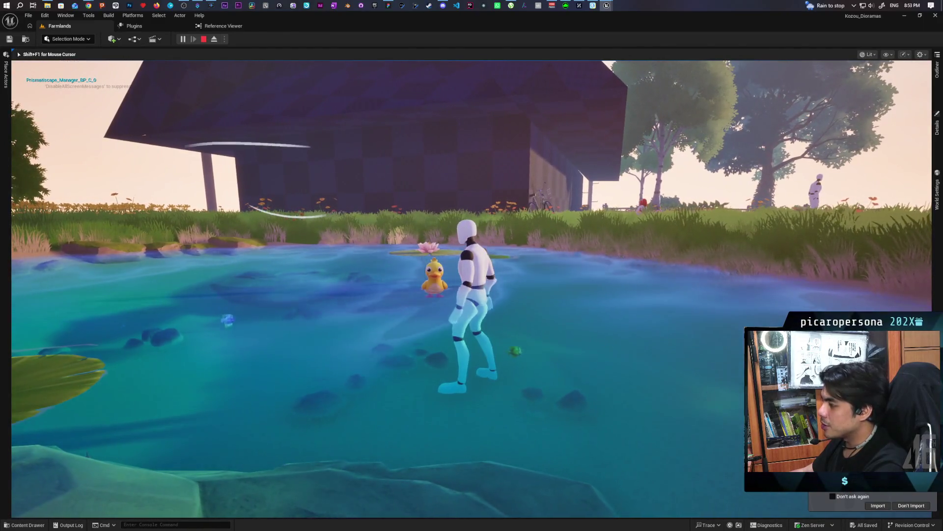
Step: Circle the pond, climb the wheat slope, then cross the grass back toward the pond
key("a")
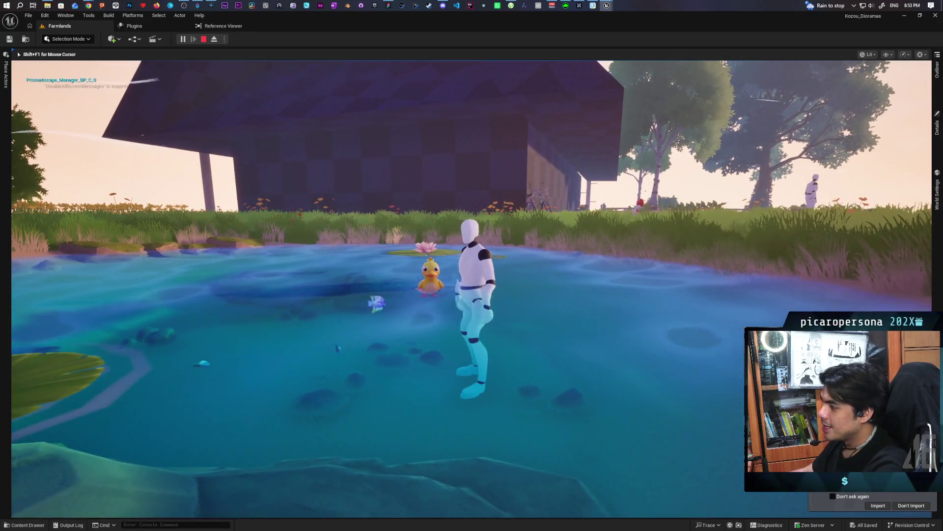
key("s")
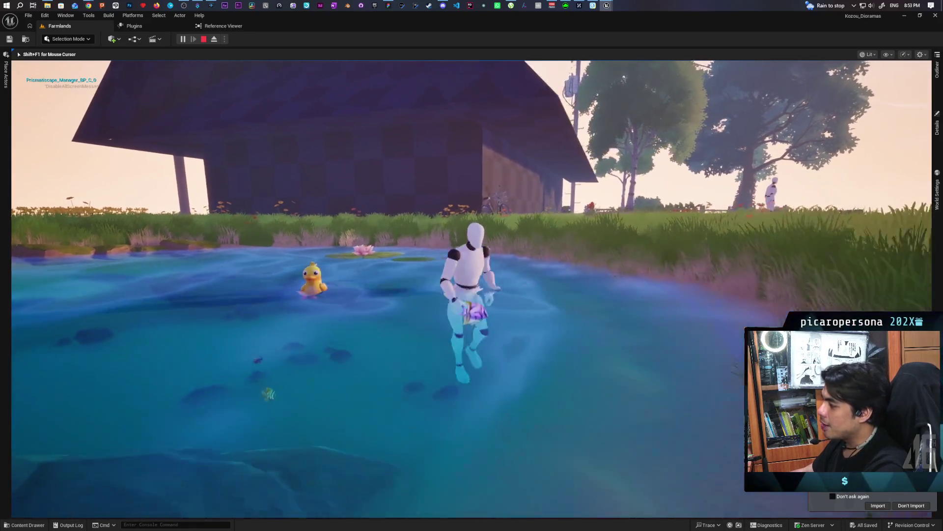
key("w")
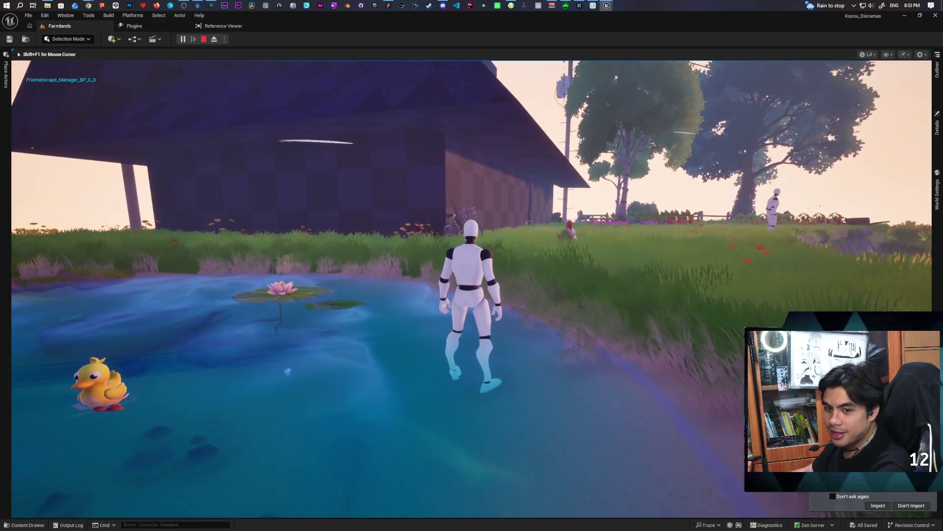
key("d")
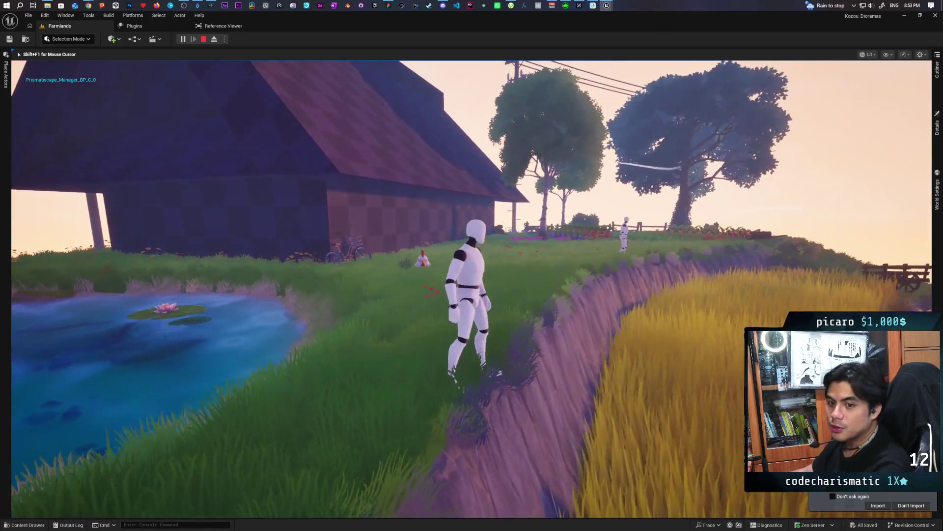
key("w")
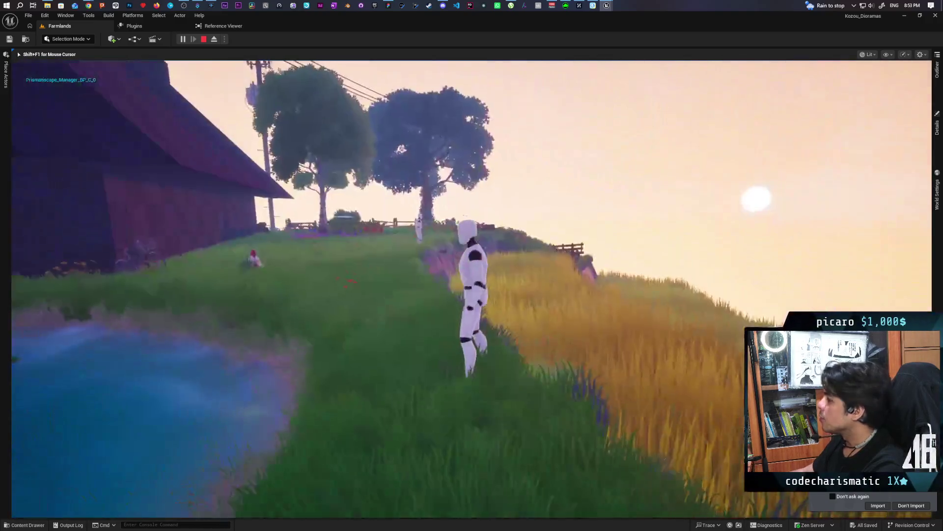
key("s")
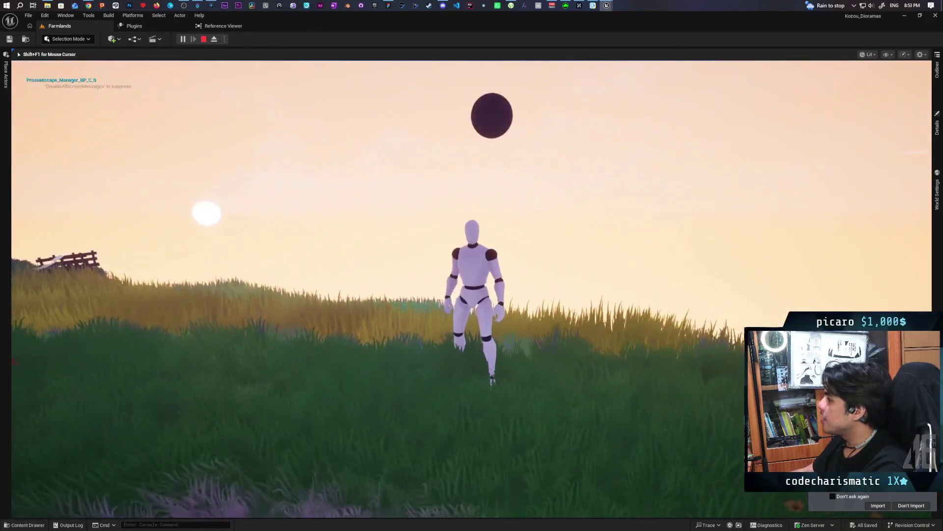
key("s")
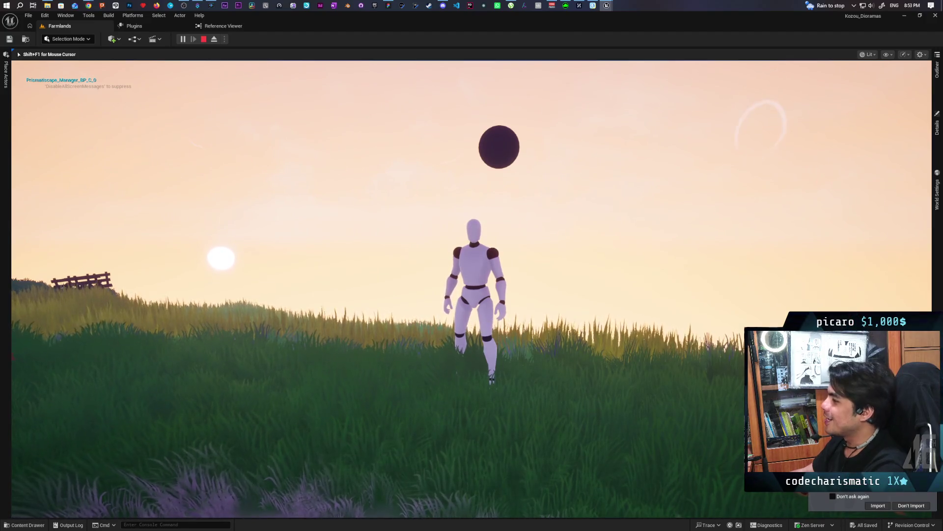
key("s")
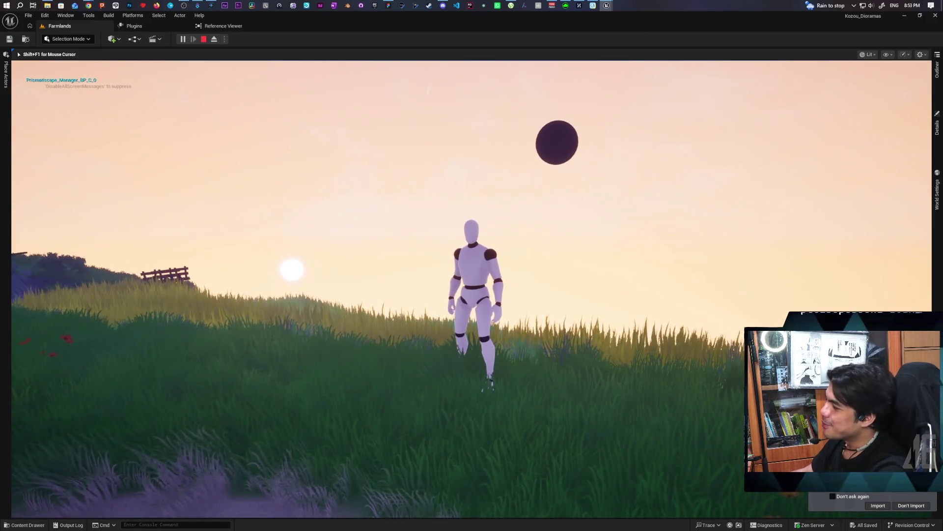
key("s")
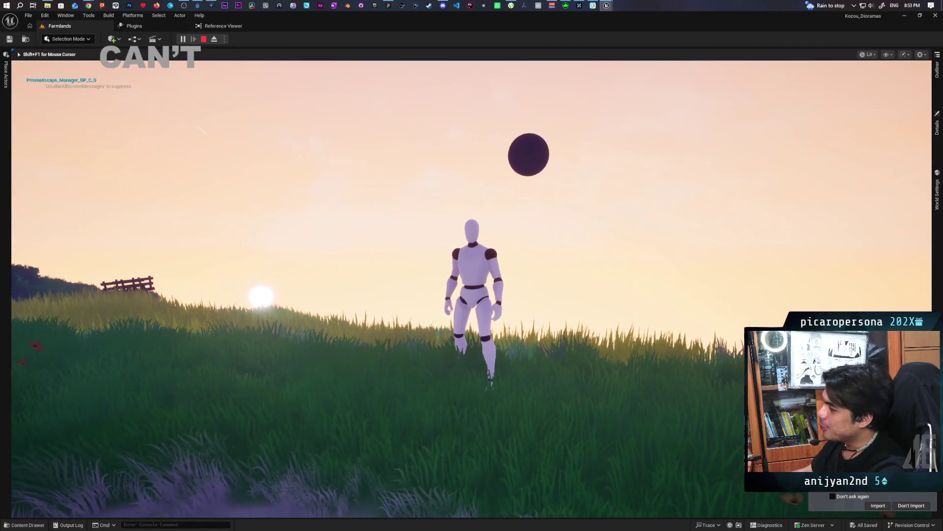
key("w")
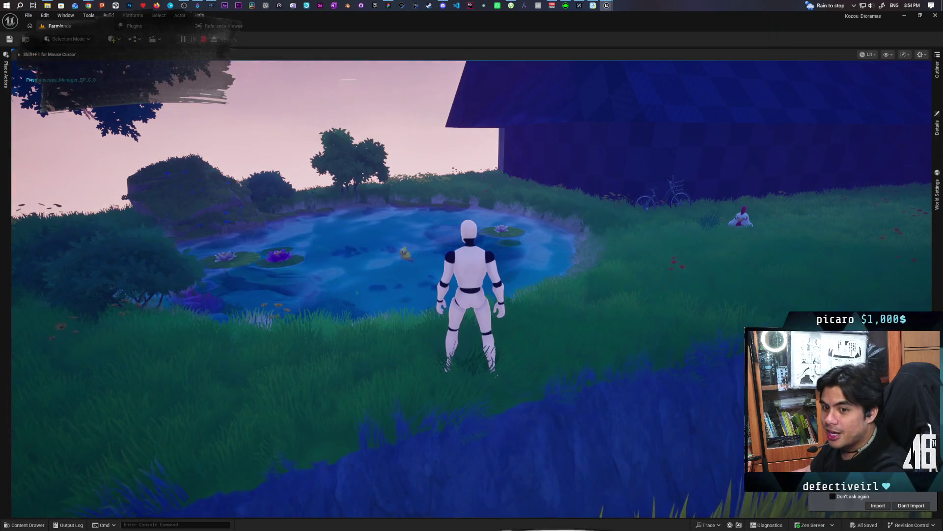
Step: Run past the barn into the vegetable field's crop rows, then end the play session with Esc
key("w")
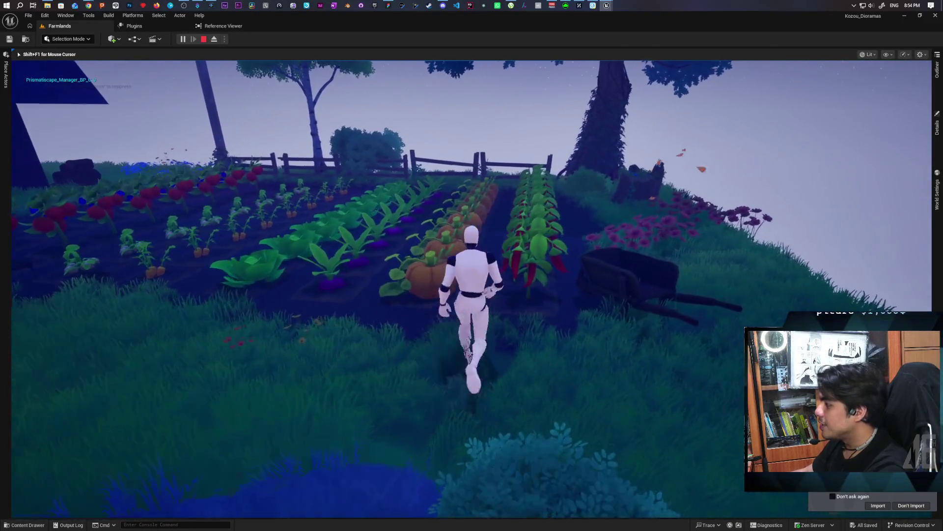
key("a")
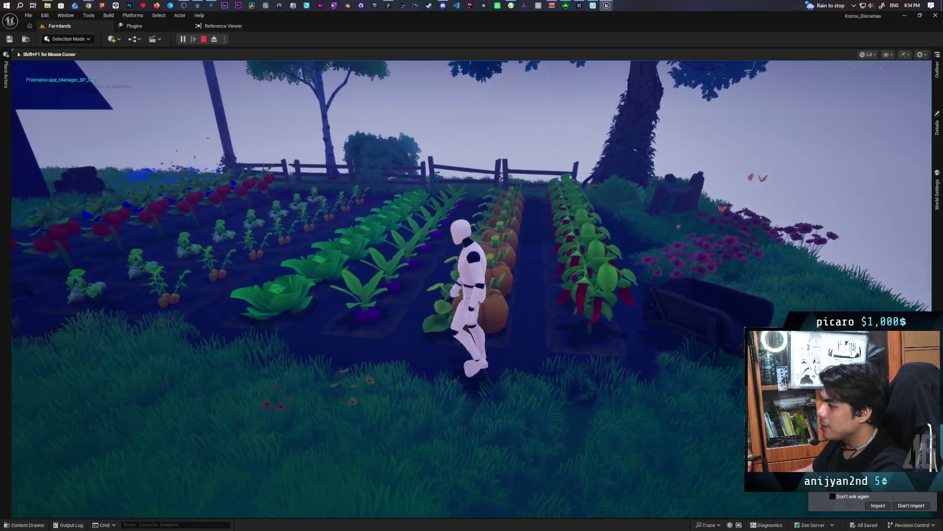
key("a")
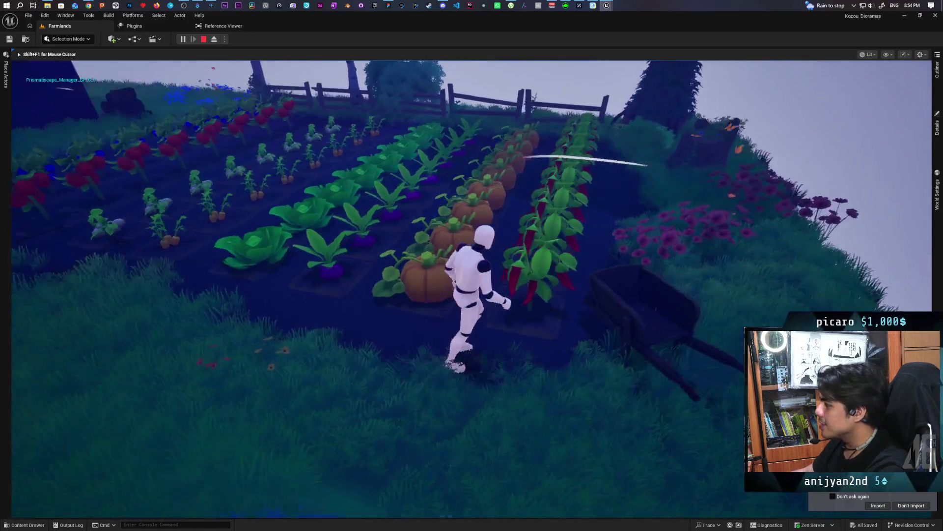
key("s")
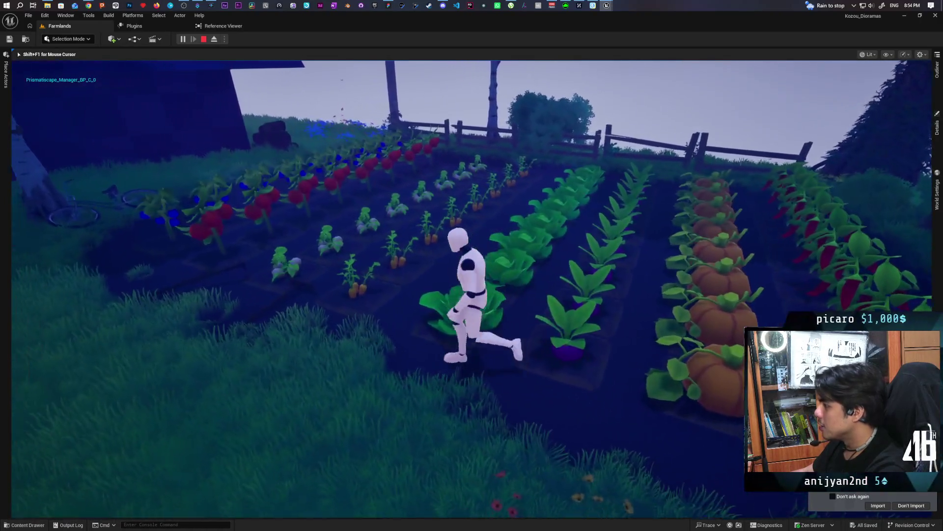
key("w")
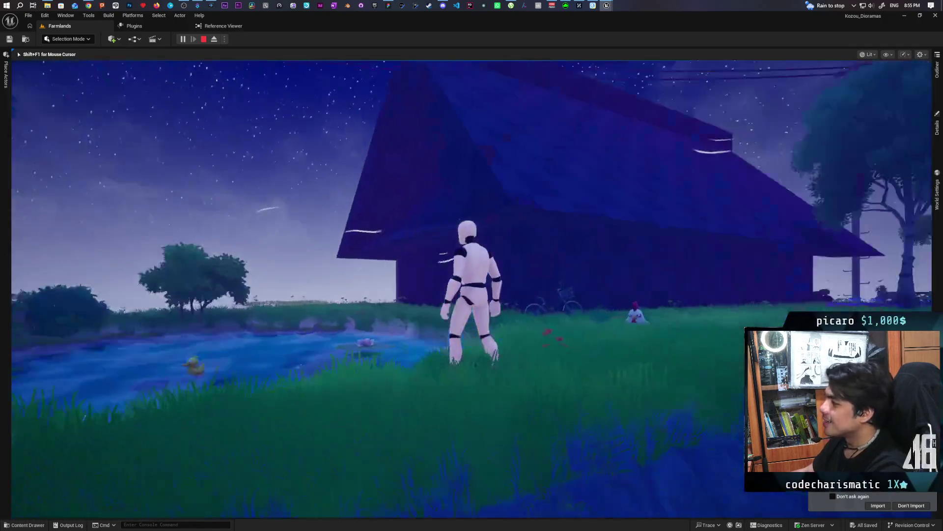
key("Escape")
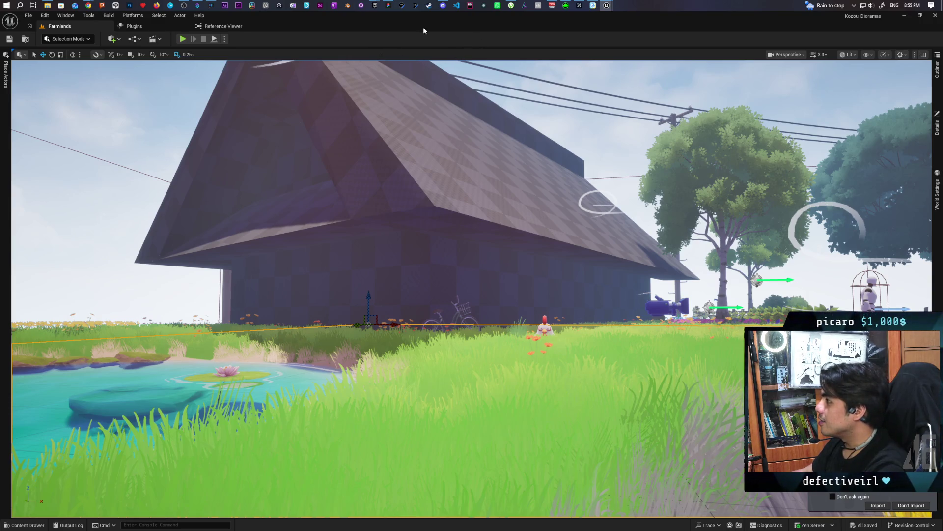
Step: Bring up the Epic Games Launcher, close the Social panel, and launch Paparazi from My Projects
mouse_move(375, 6)
left_click(384, 28)
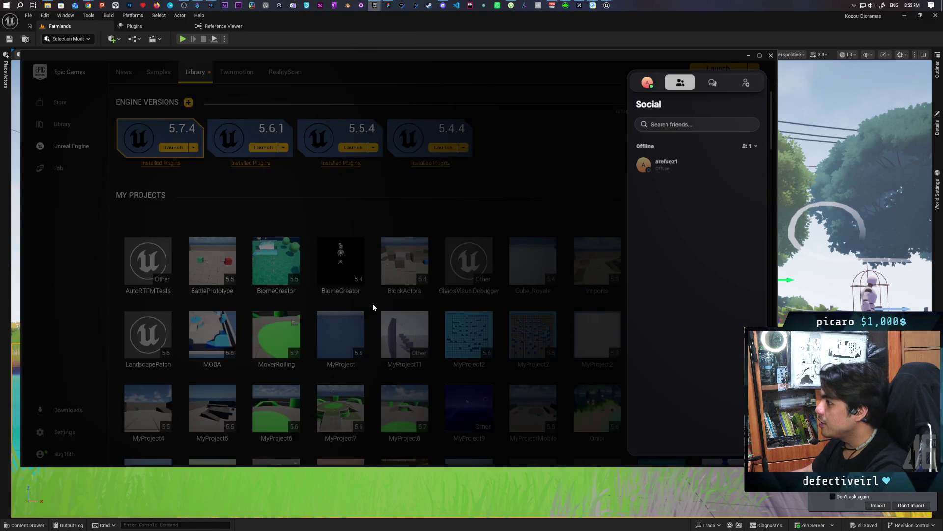
left_click(413, 195)
scroll(406, 214, "down", 3)
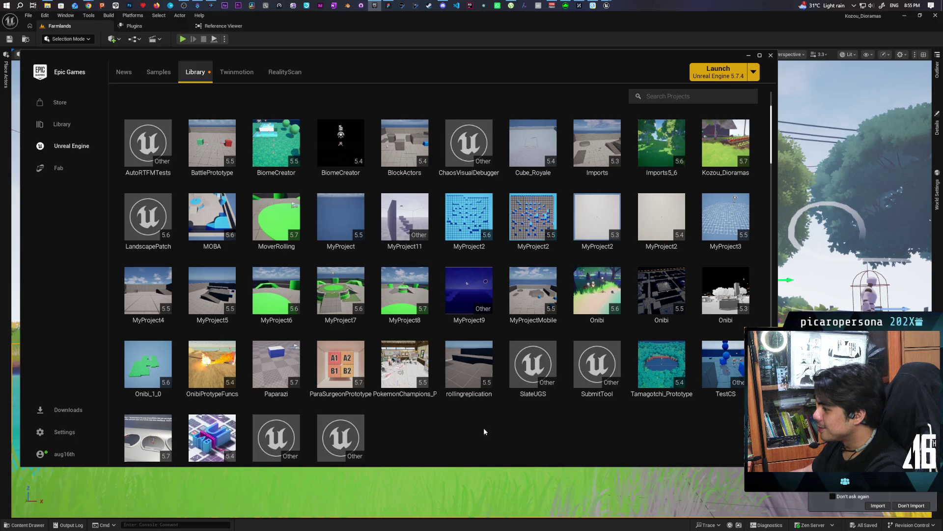
left_click(282, 393)
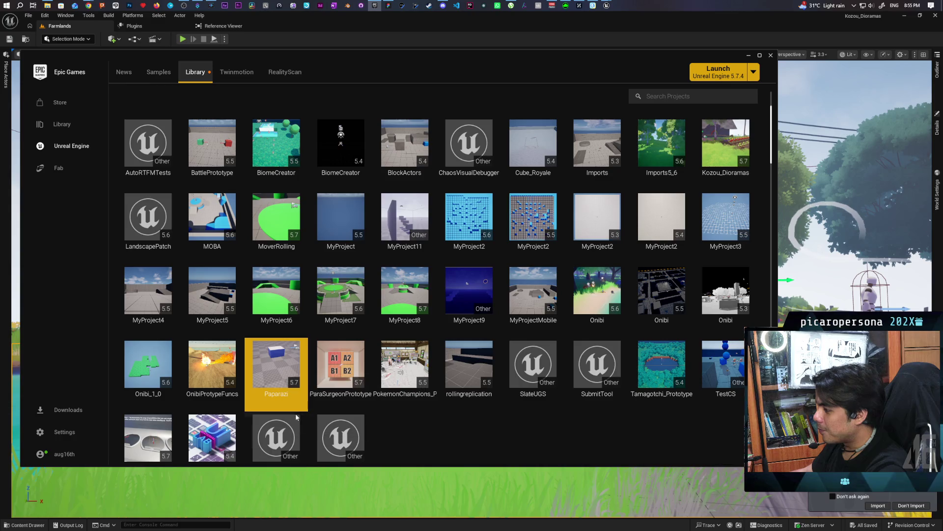
double_click(282, 371)
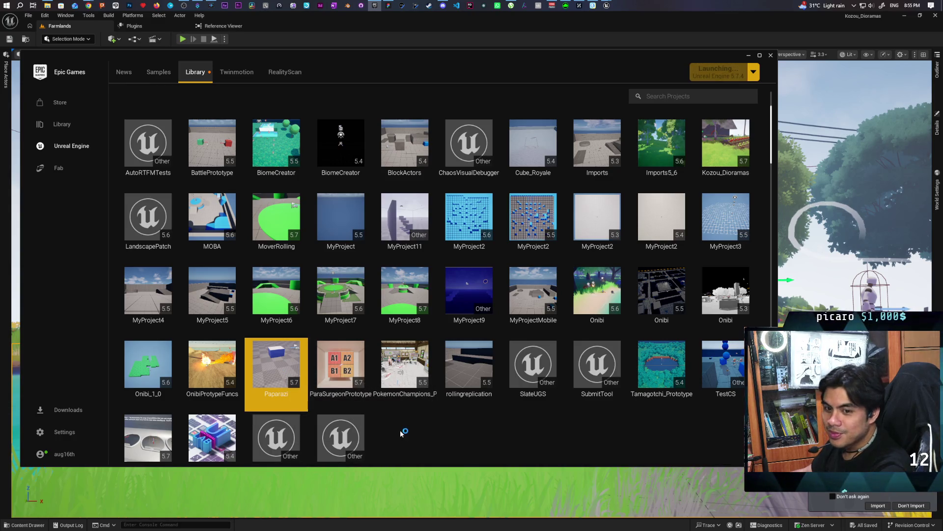